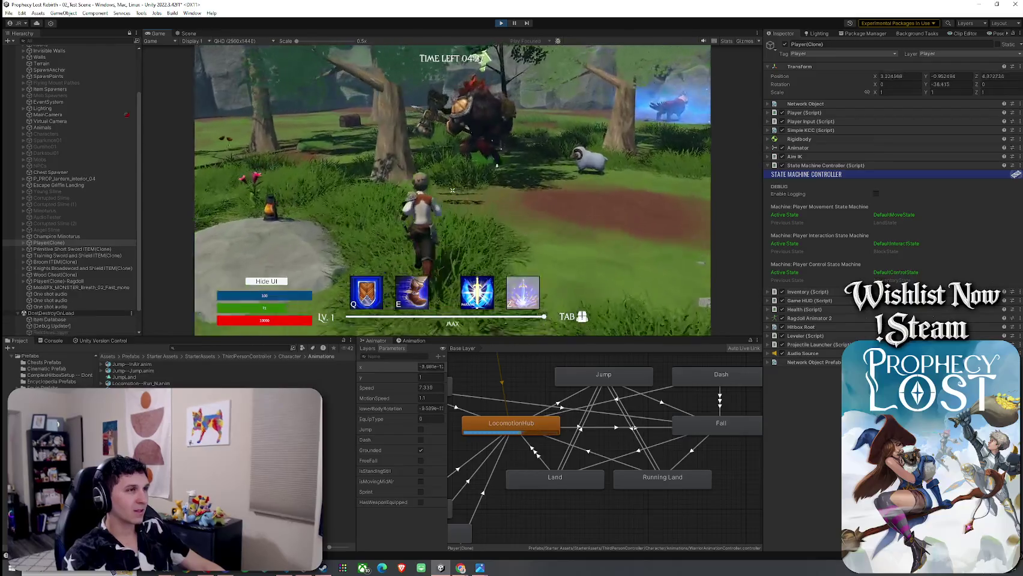
- Slash the minotaur, then evade, block its attack with the shield and dash past it
{"action": "left_click", "coordinate": [453, 191]}
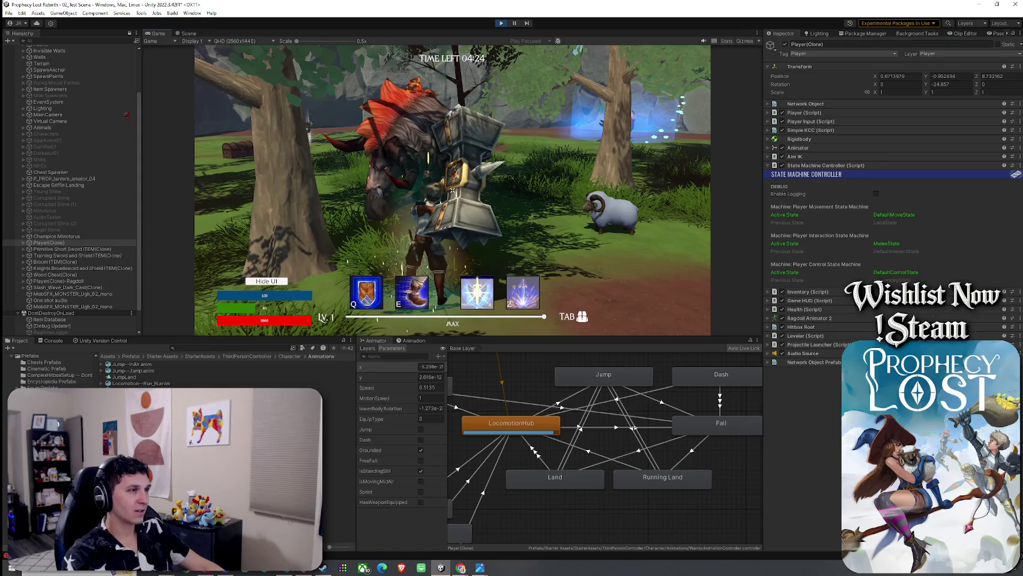
{"action": "key", "text": "w"}
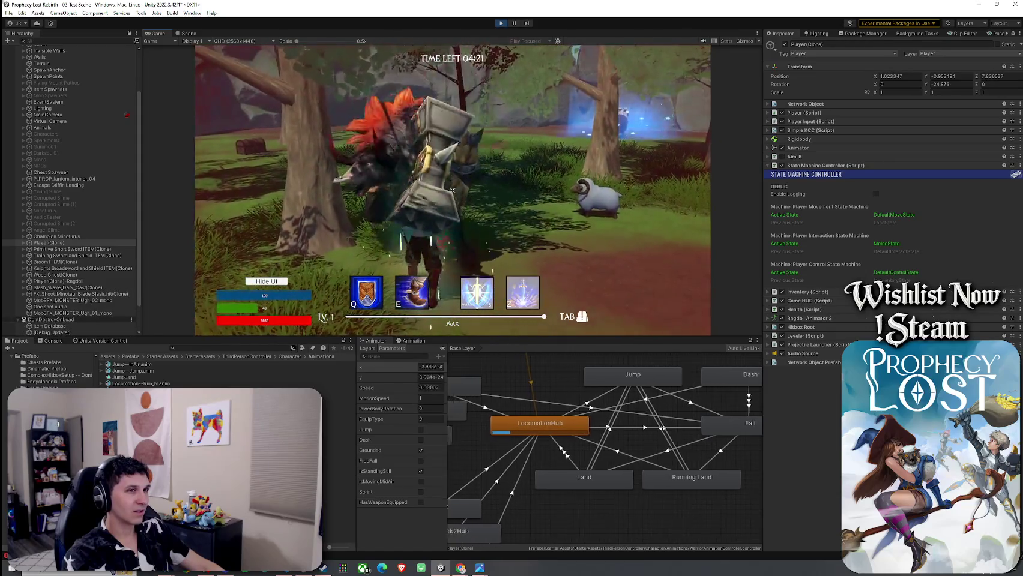
{"action": "key", "text": "w"}
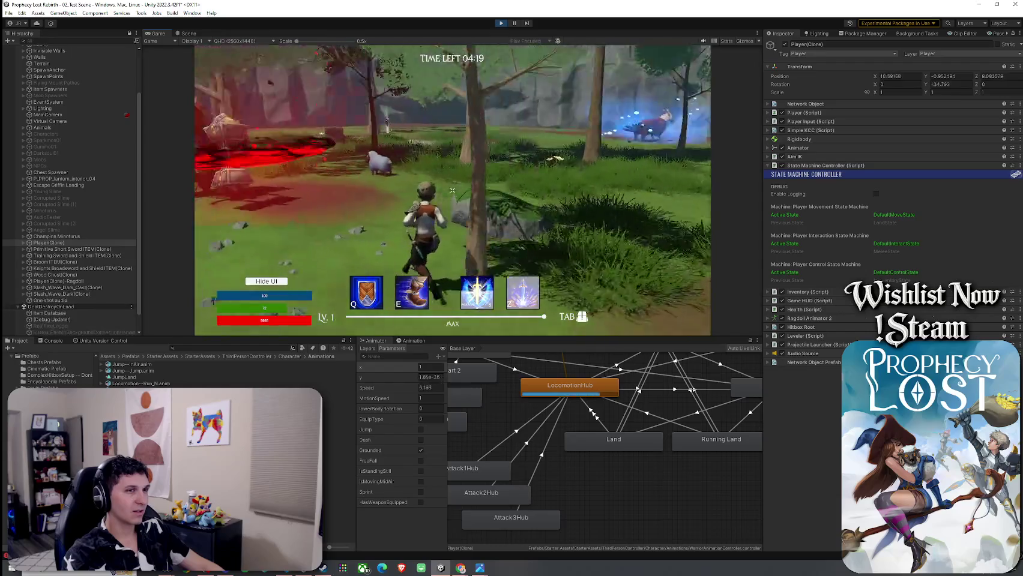
{"action": "key", "text": "w"}
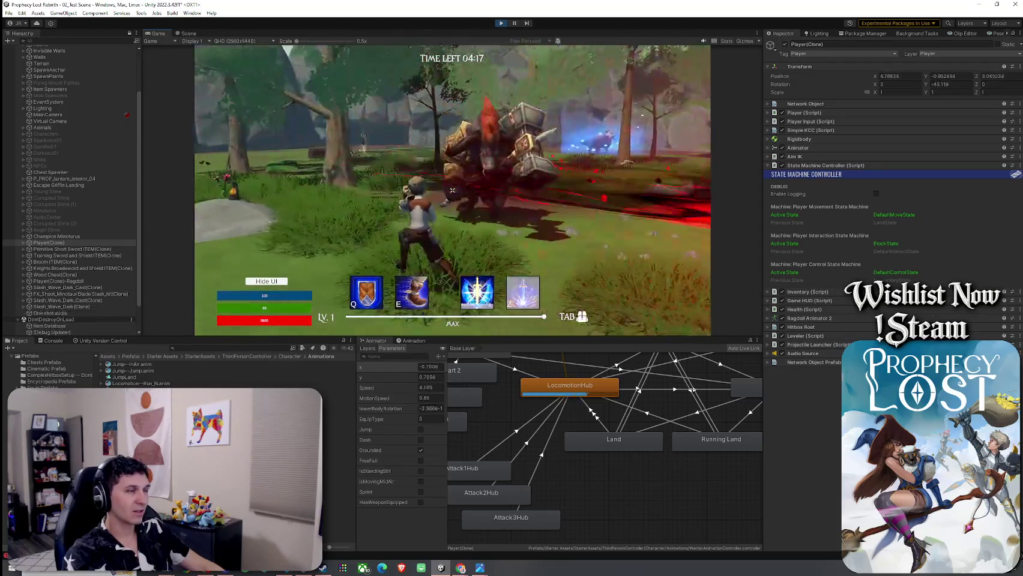
{"action": "right_click", "coordinate": [452, 190]}
{"action": "key", "text": "w"}
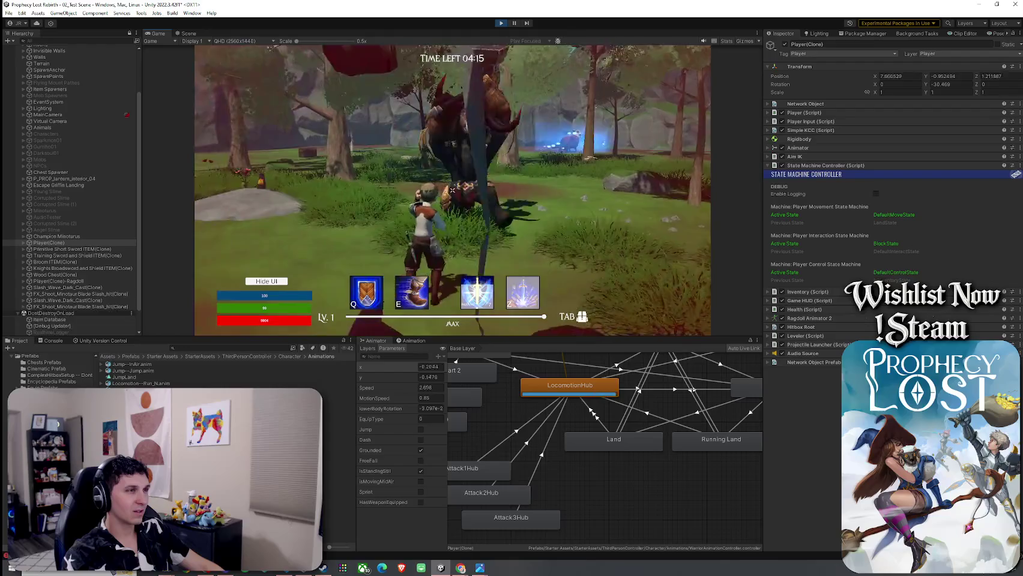
{"action": "key", "text": "w"}
{"action": "key", "text": "e"}
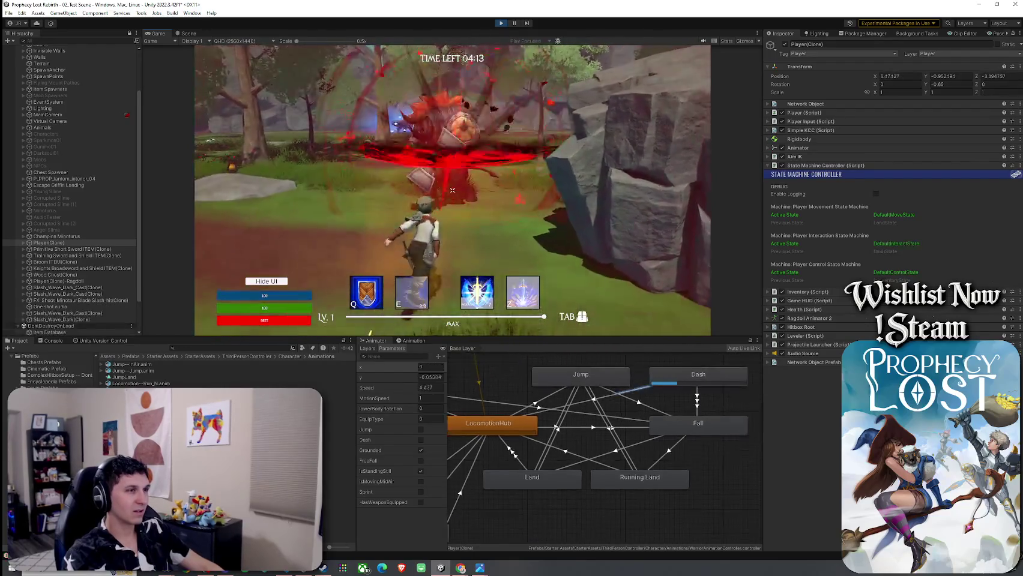
{"action": "key", "text": "w"}
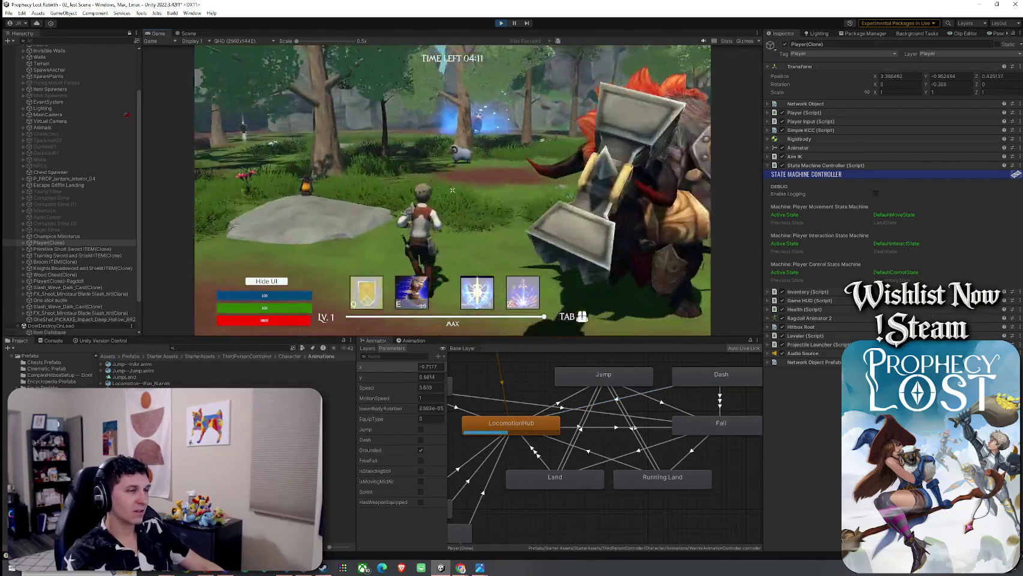
- Pick up the dropped items and equip the weapon from the inventory
{"action": "key", "text": "w"}
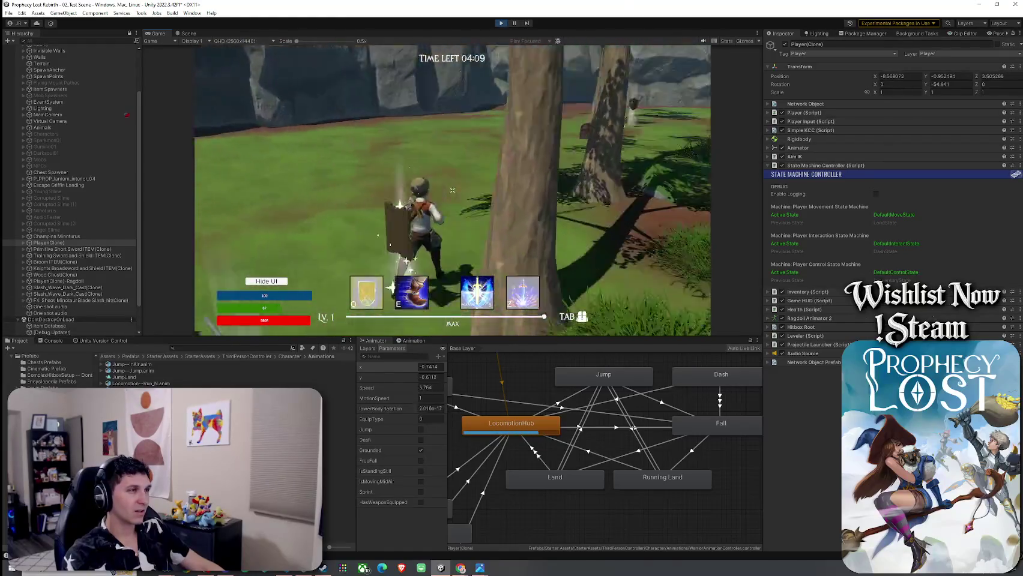
{"action": "key", "text": "Tab"}
{"action": "left_click", "coordinate": [600, 159]}
{"action": "key", "text": "Tab"}
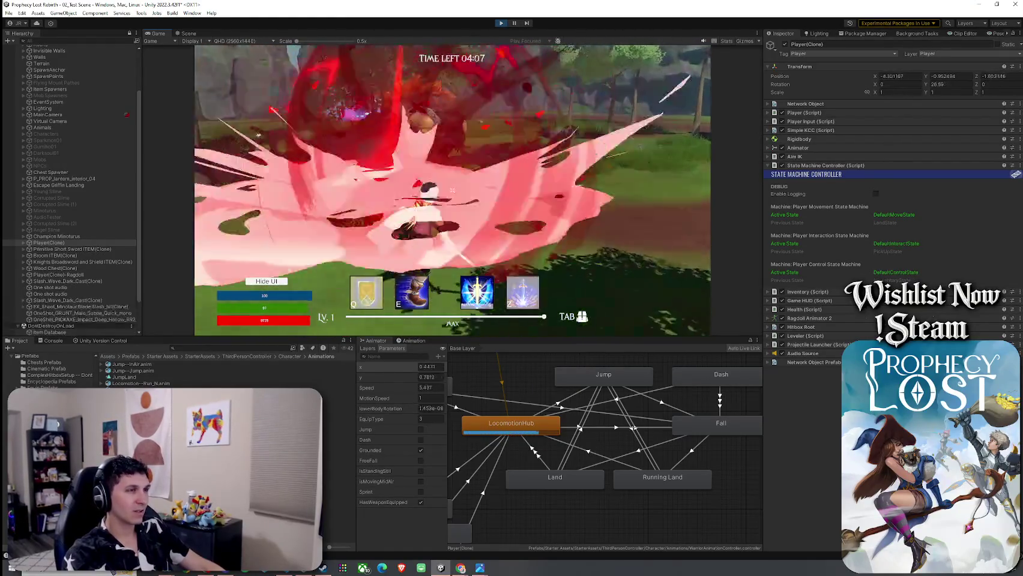
- Attack the minotaur repeatedly with the equipped weapon while dodging around it
{"action": "key", "text": "w"}
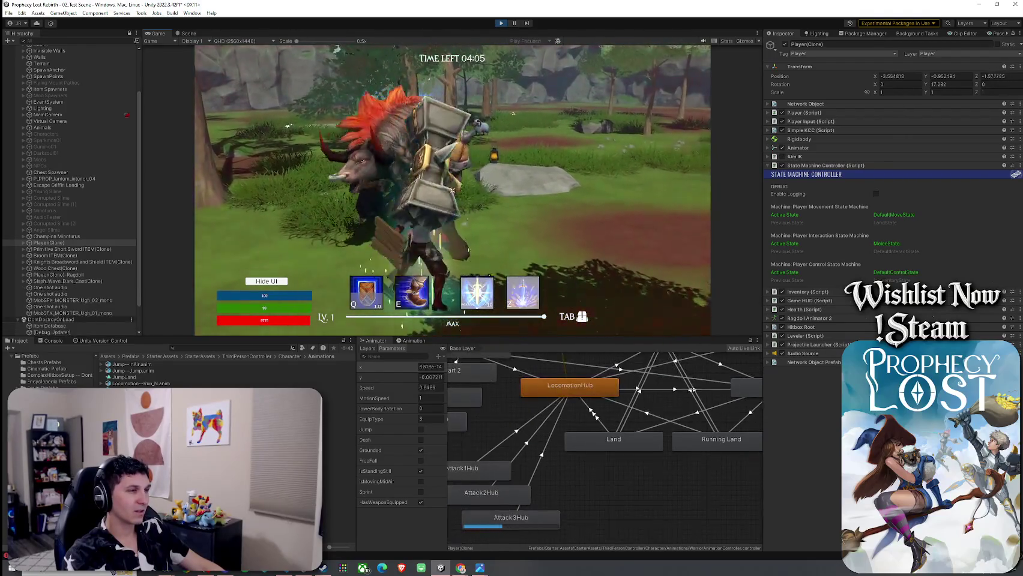
{"action": "key", "text": "w"}
{"action": "left_click", "coordinate": [452, 191]}
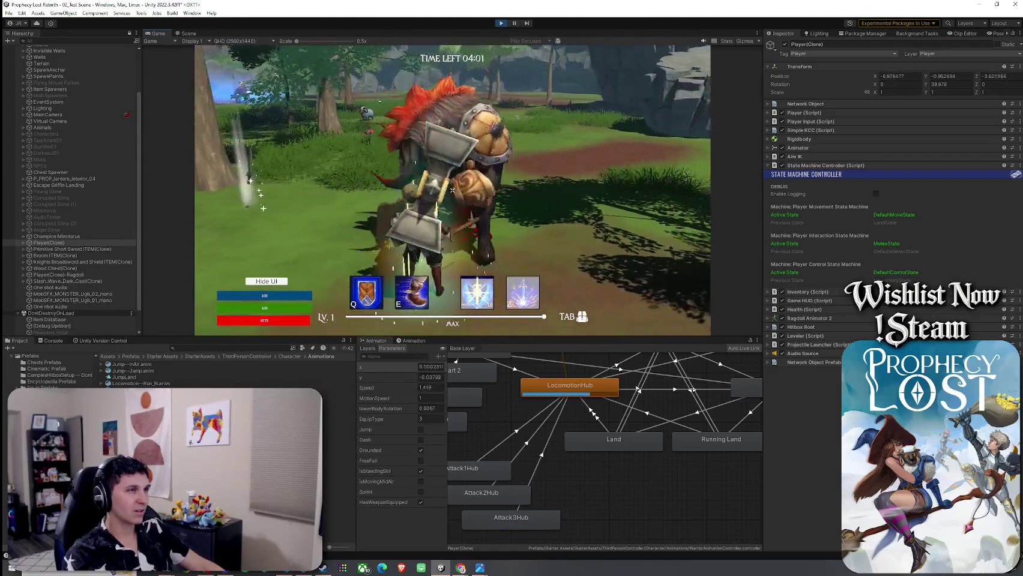
{"action": "left_click", "coordinate": [452, 191]}
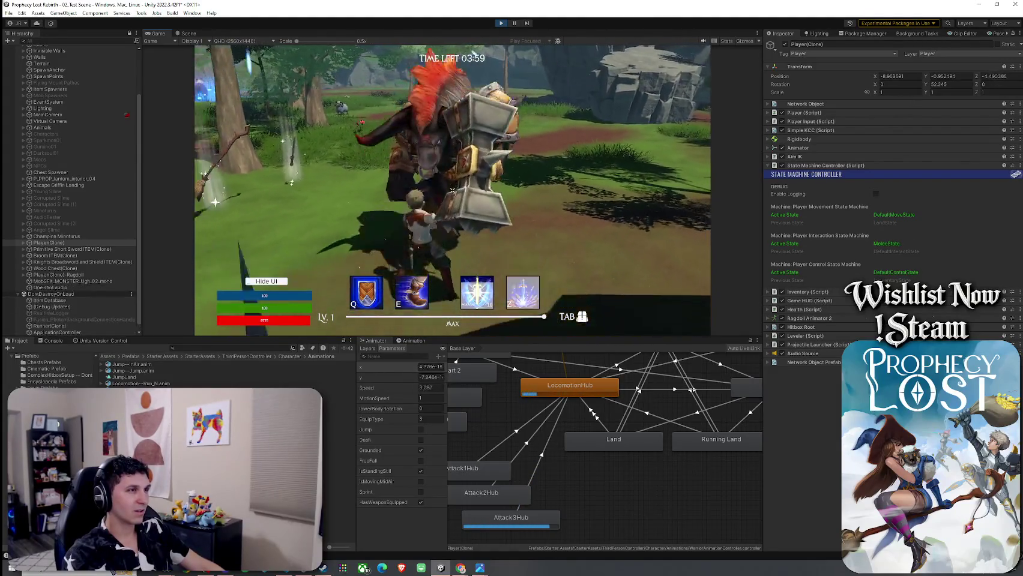
{"action": "left_click", "coordinate": [452, 190]}
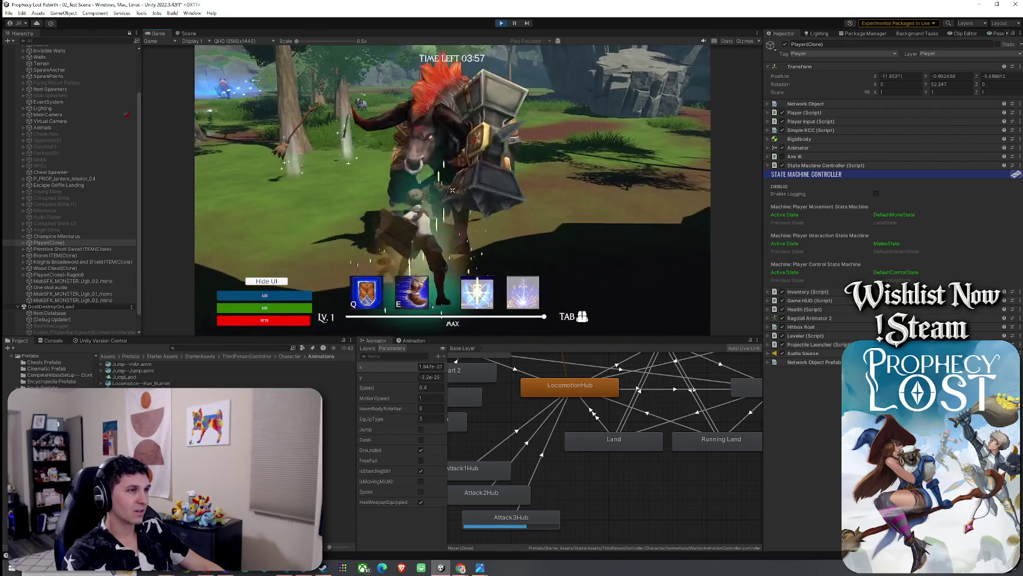
{"action": "key", "text": "a"}
{"action": "key", "text": "d"}
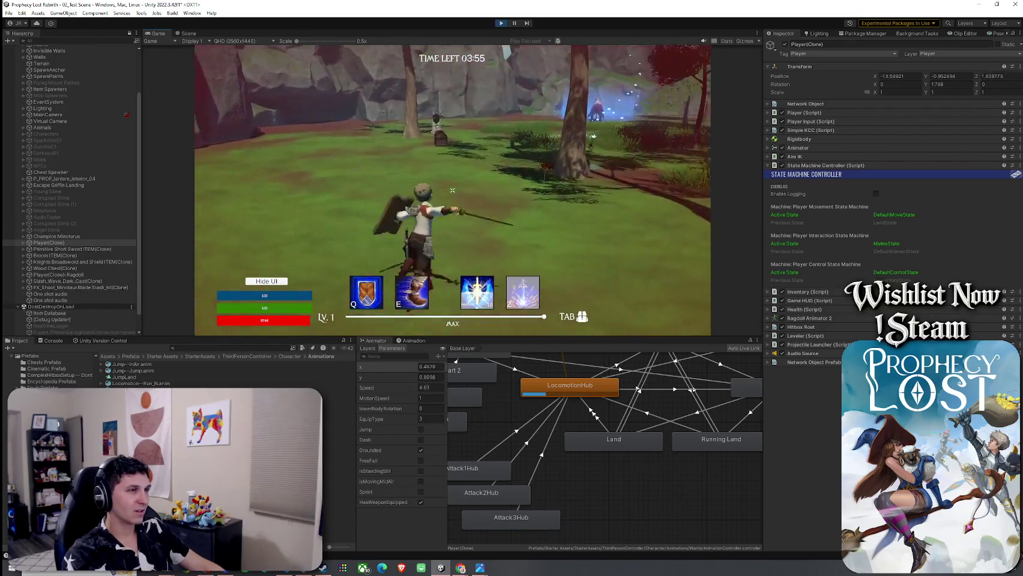
{"action": "left_click", "coordinate": [452, 190]}
{"action": "key", "text": "s"}
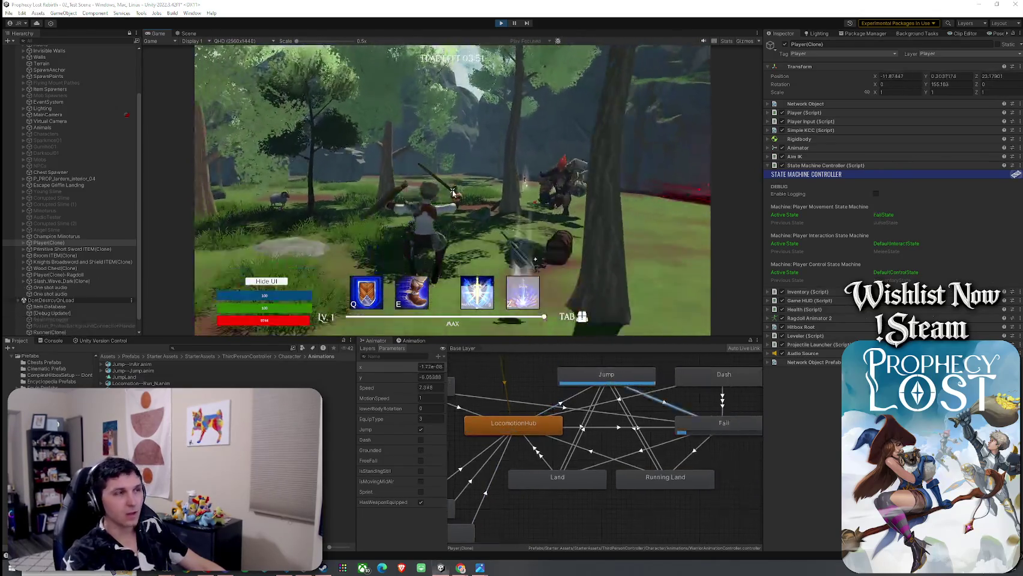
{"action": "key", "text": "super"}
- Stop Play mode, re-enter it with Ctrl+P, and start a new match with the timer at 09:59
{"action": "left_click", "coordinate": [500, 24]}
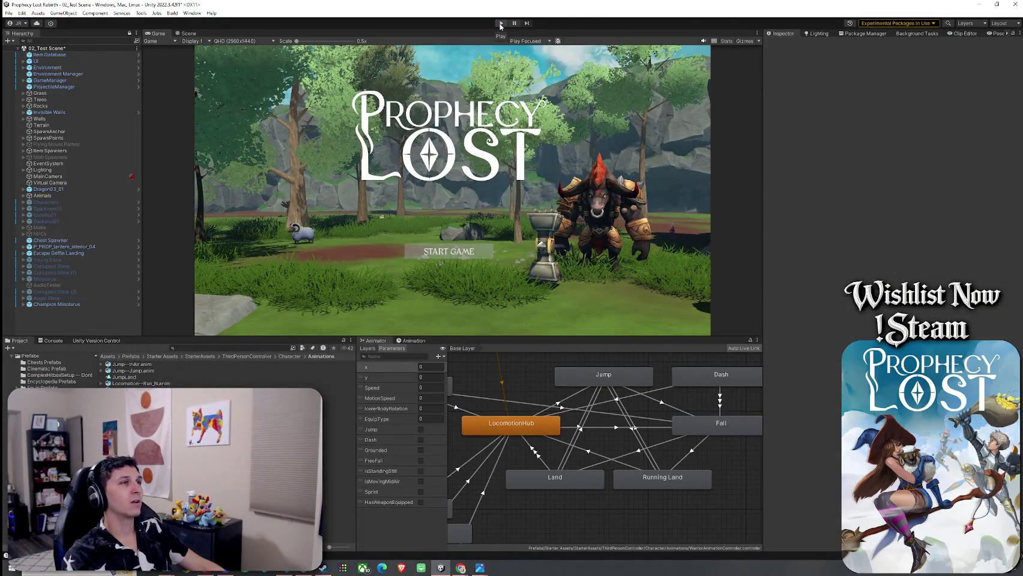
{"action": "key", "text": "alt+f"}
{"action": "key", "text": "Escape"}
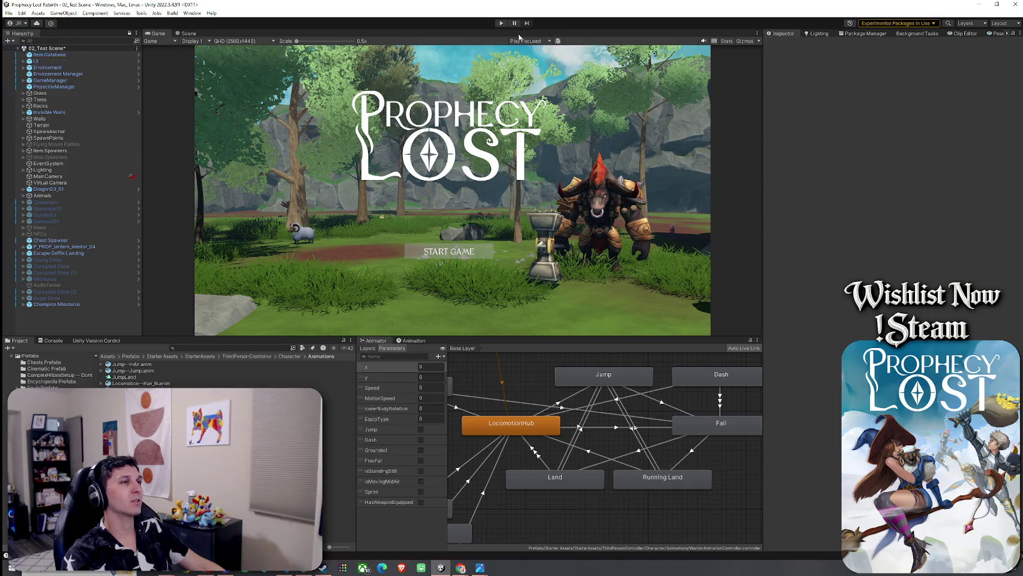
{"action": "key", "text": "ctrl+p"}
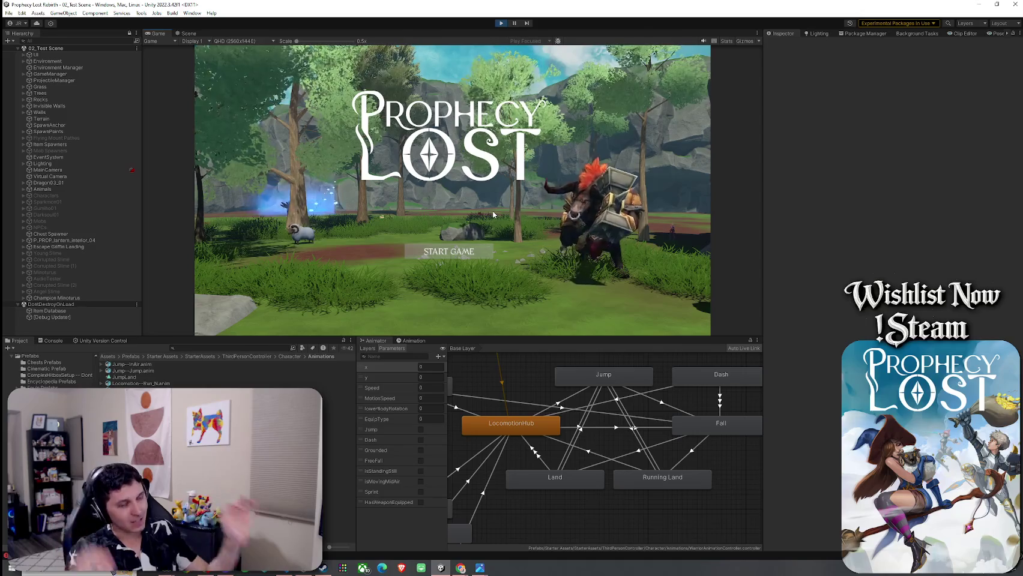
{"action": "left_click", "coordinate": [421, 253]}
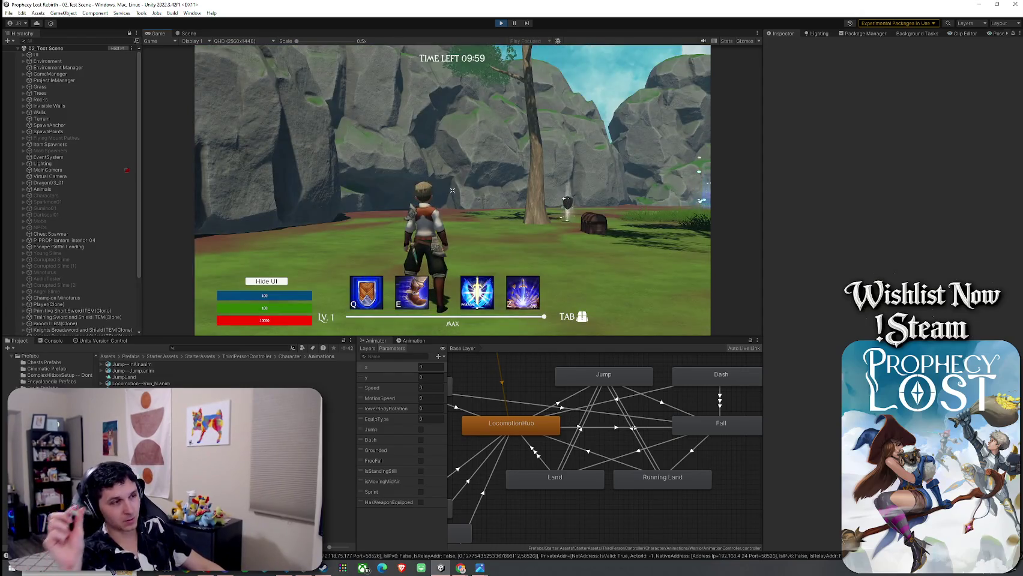
- Run through the forest collecting the sword, shield and staff, then head for the minotaur
{"action": "key", "text": "w"}
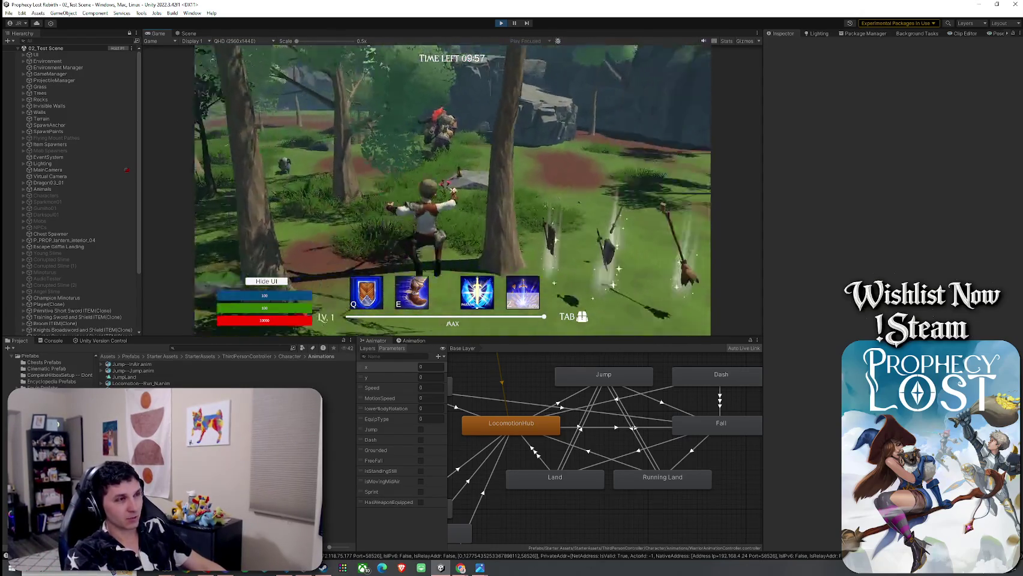
{"action": "key", "text": "w"}
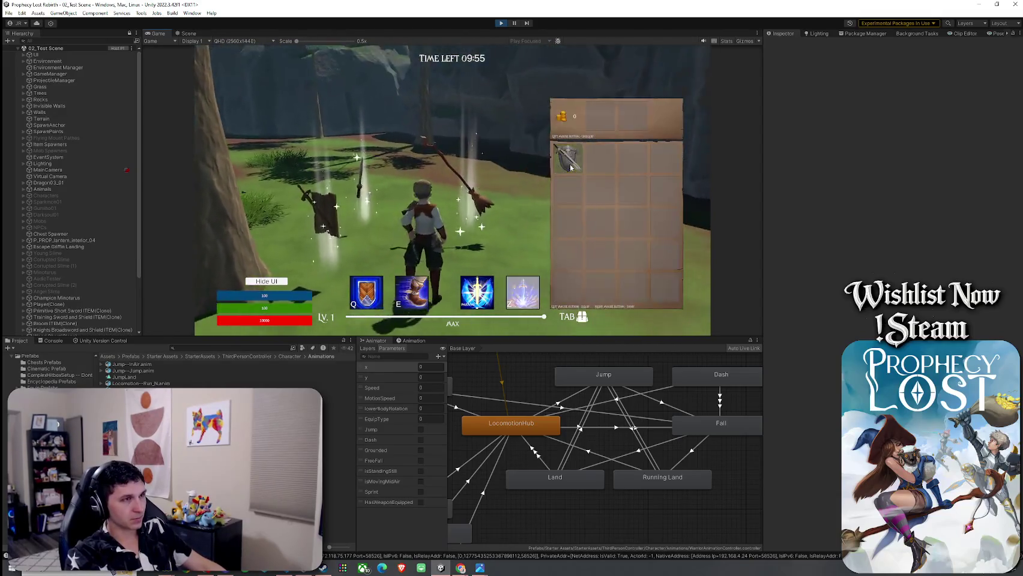
{"action": "key", "text": "w"}
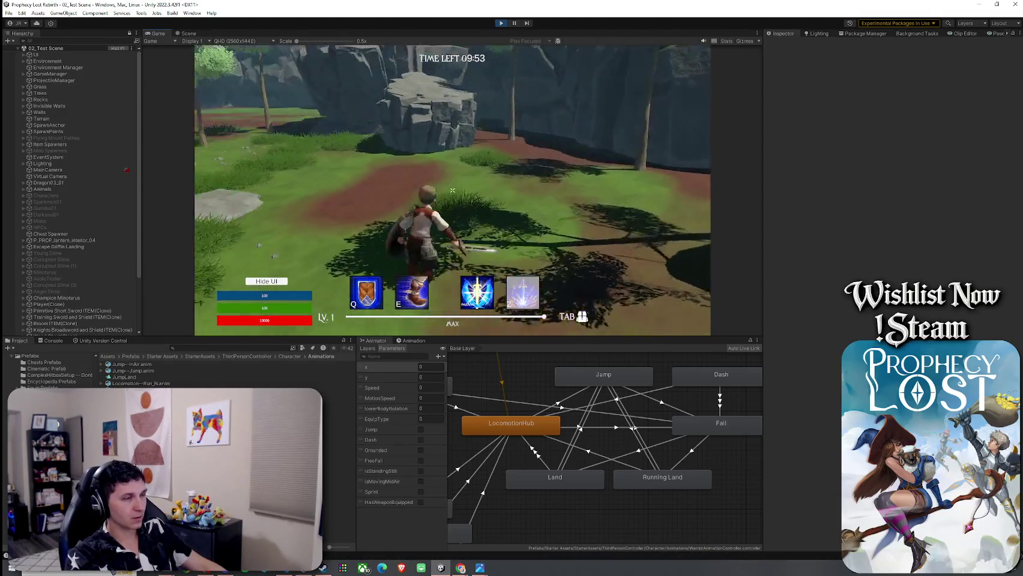
{"action": "key", "text": "w"}
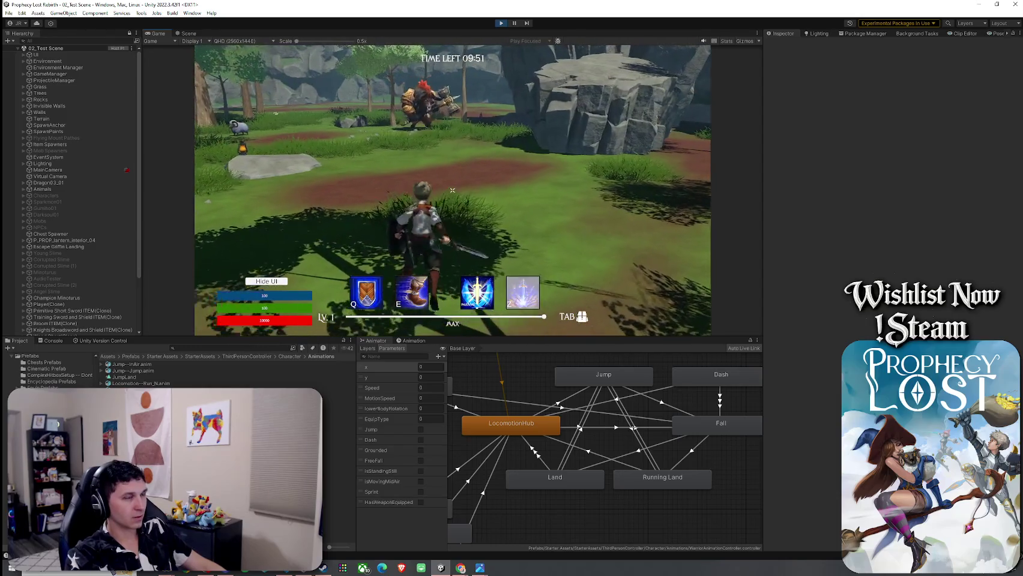
- Slash the minotaur with the sword, dropping its health to 9868, then retreat onto the ledge
{"action": "left_click", "coordinate": [452, 191]}
{"action": "key", "text": "w"}
{"action": "left_click", "coordinate": [453, 190]}
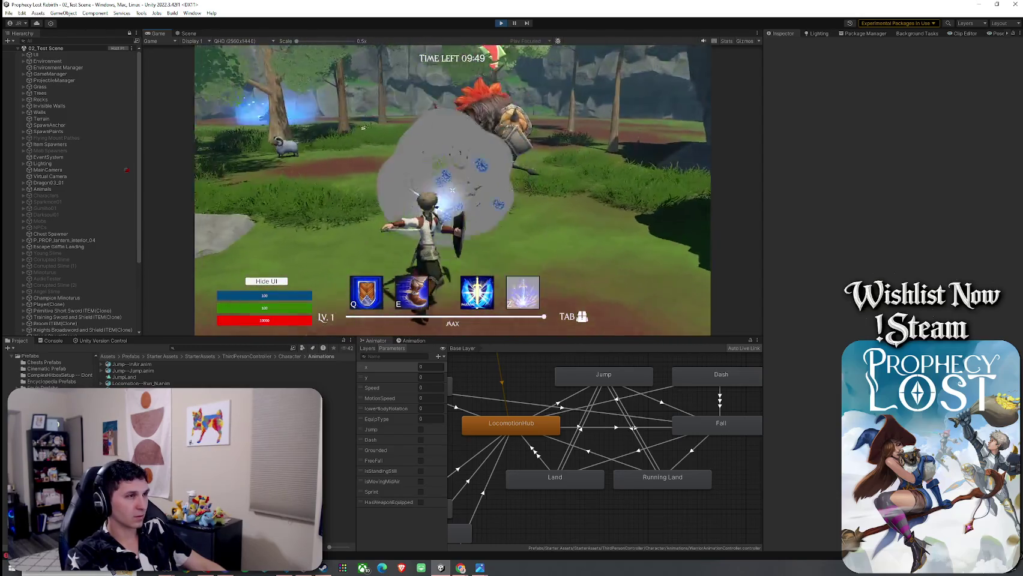
{"action": "left_click", "coordinate": [453, 191]}
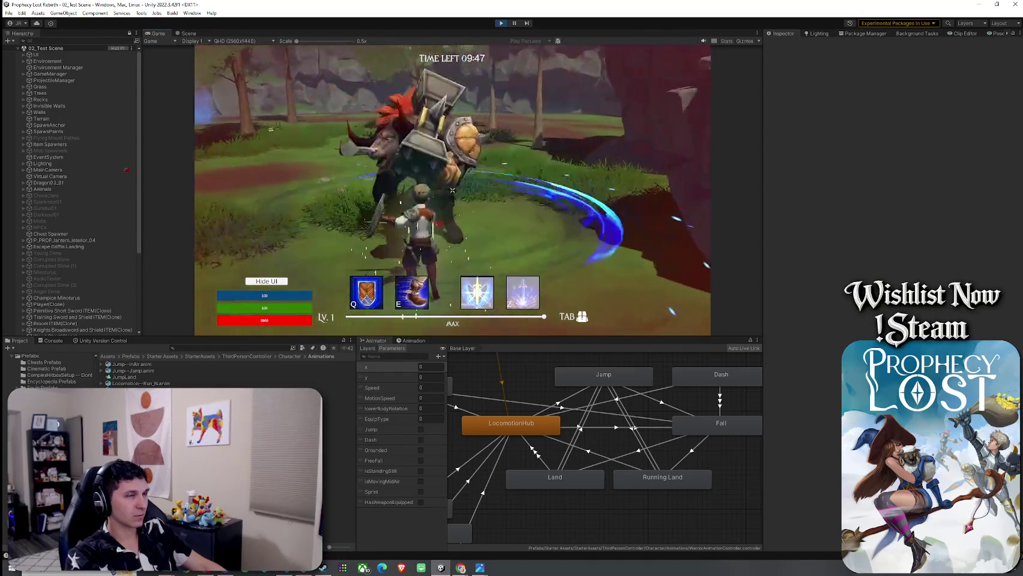
{"action": "key", "text": "w"}
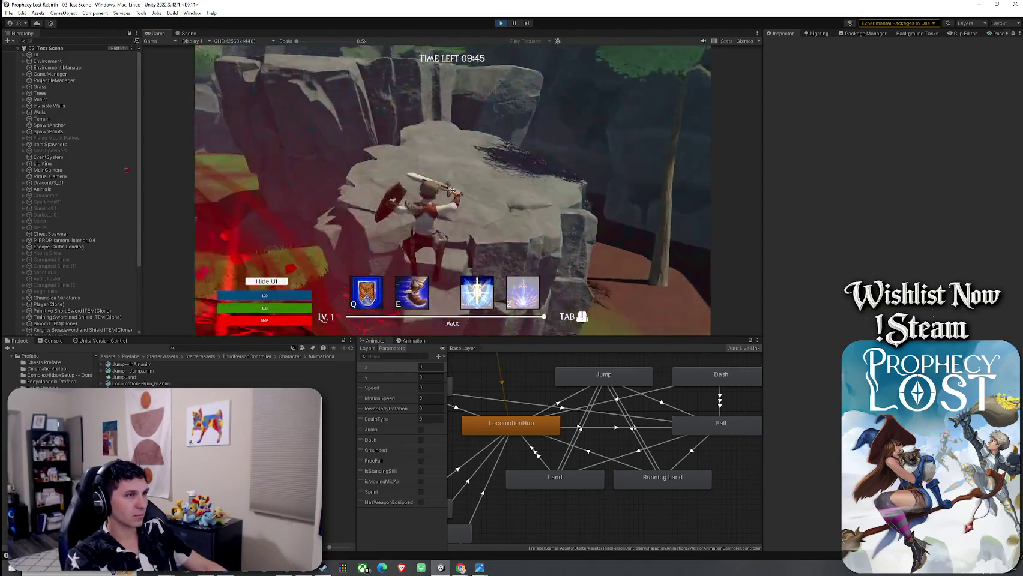
{"action": "key", "text": "w"}
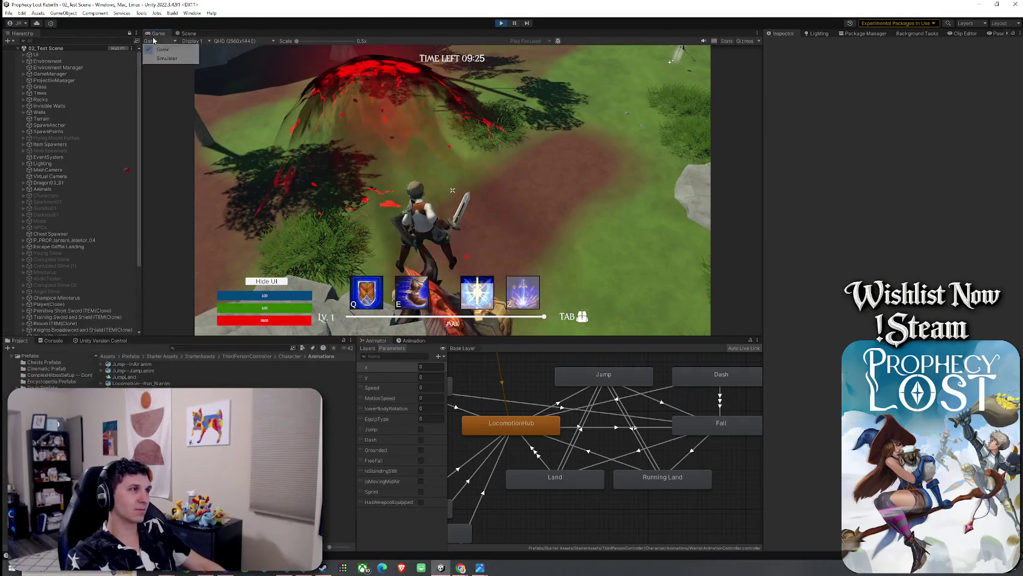
- Maximize the Game view, run into the safehouse escape zone and back out, then exit Play mode
{"action": "key", "text": "shift+space"}
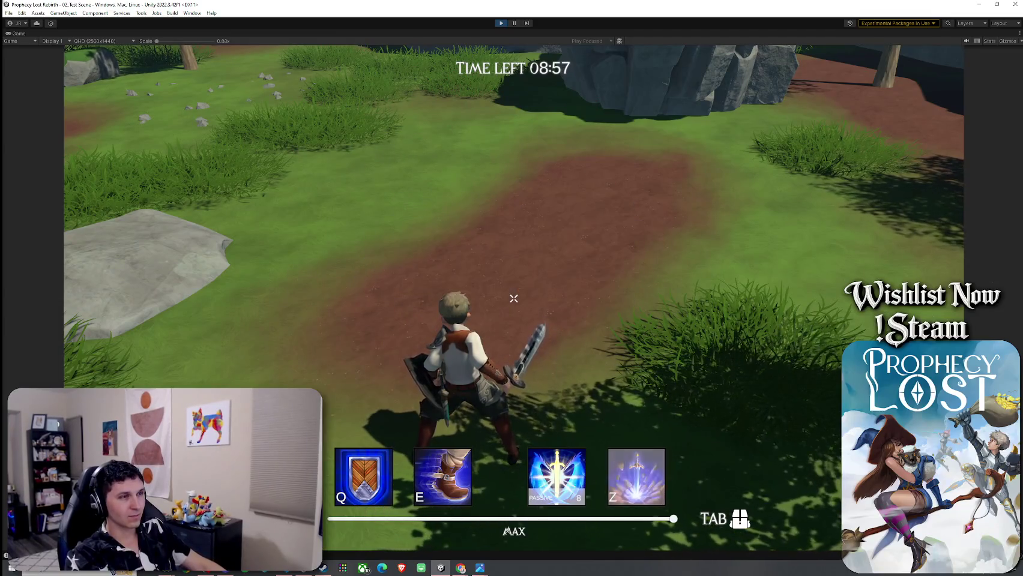
{"action": "key", "text": "w"}
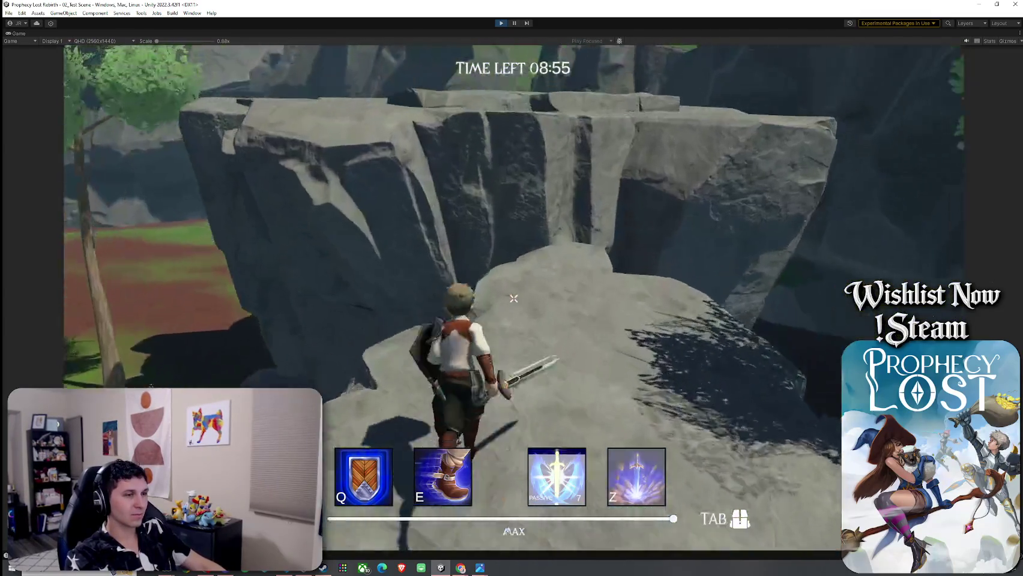
{"action": "key", "text": "w"}
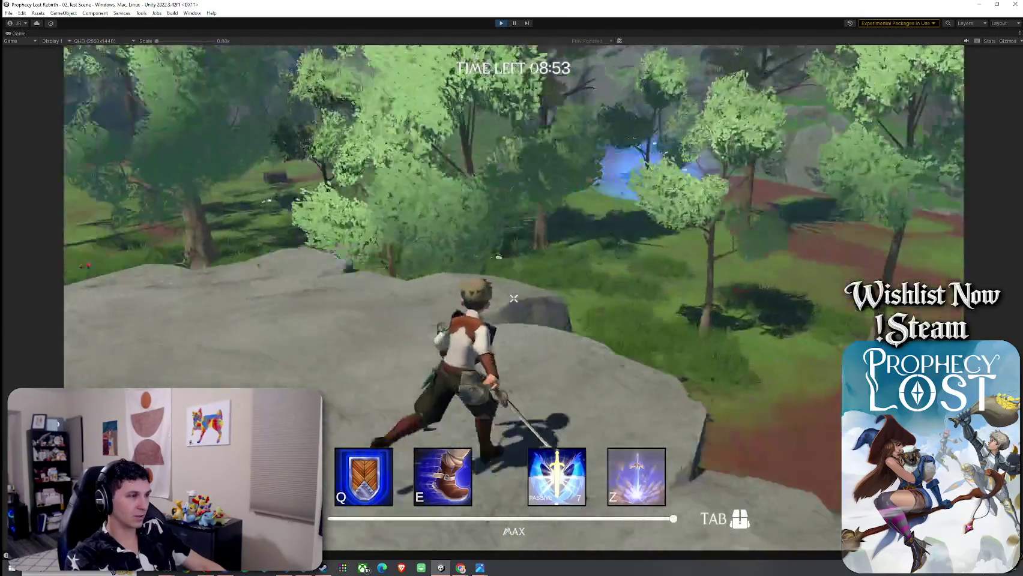
{"action": "key", "text": "w"}
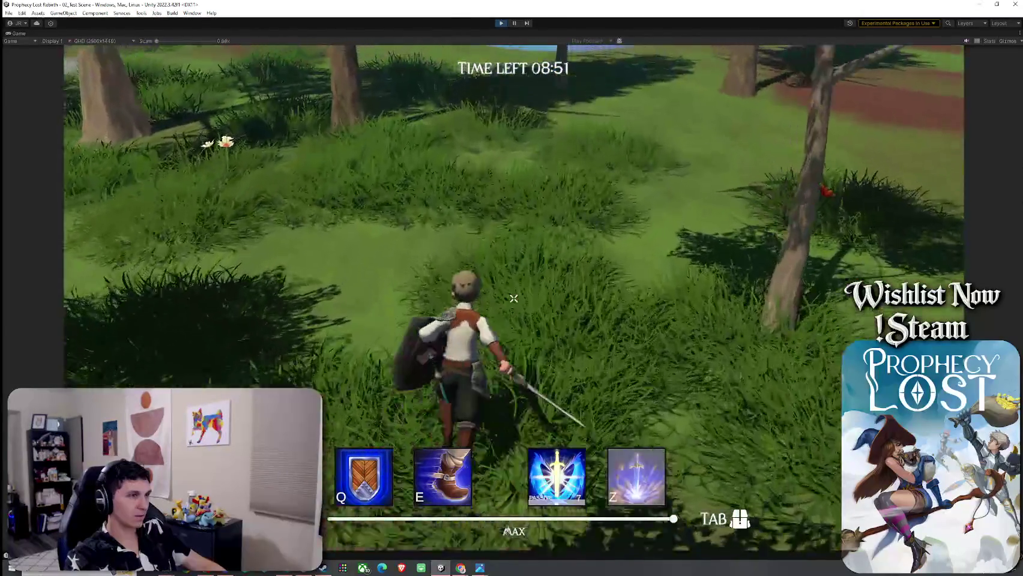
{"action": "key", "text": "w"}
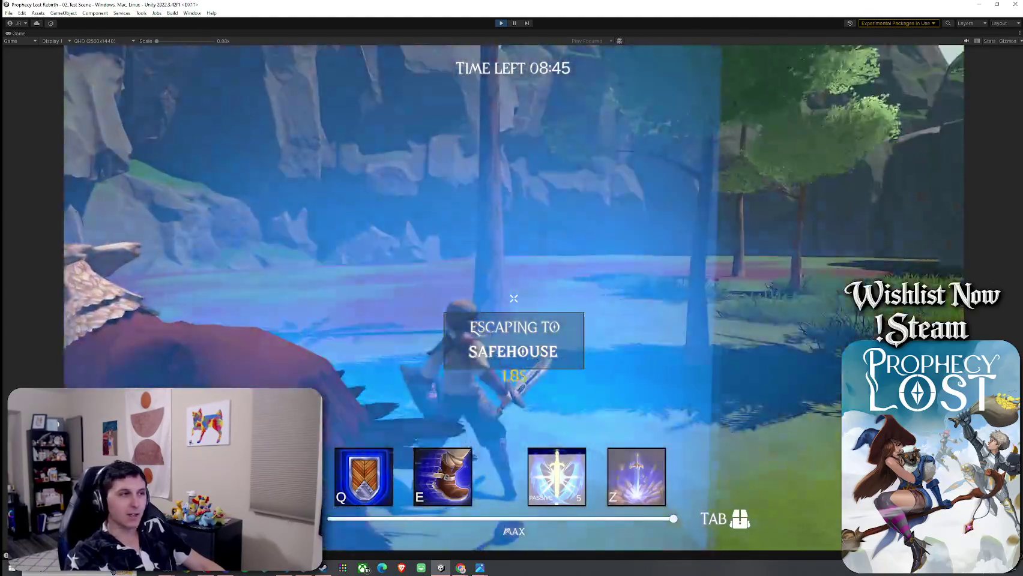
{"action": "key", "text": "w"}
{"action": "key", "text": "w"}
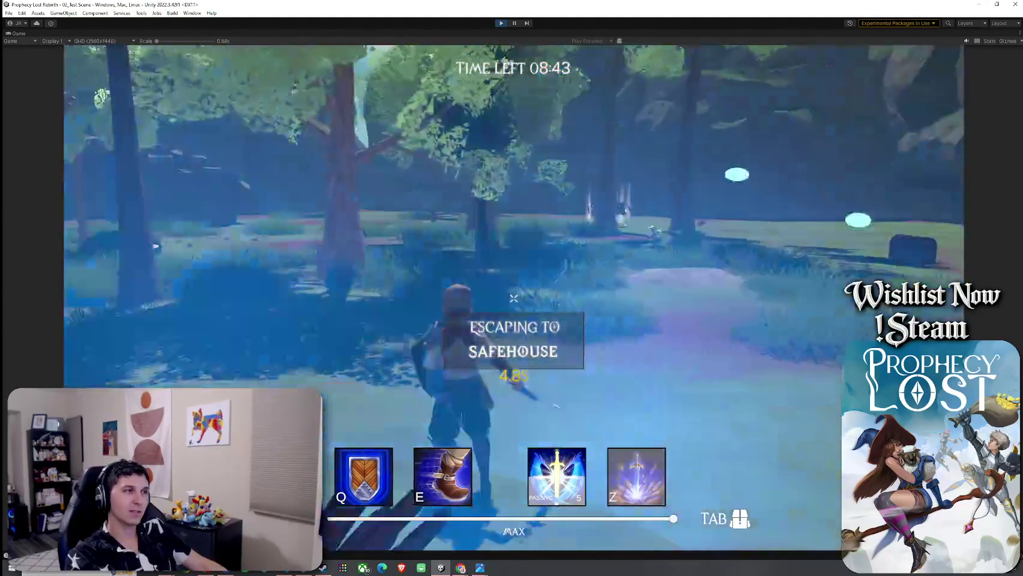
{"action": "key", "text": "ctrl+p"}
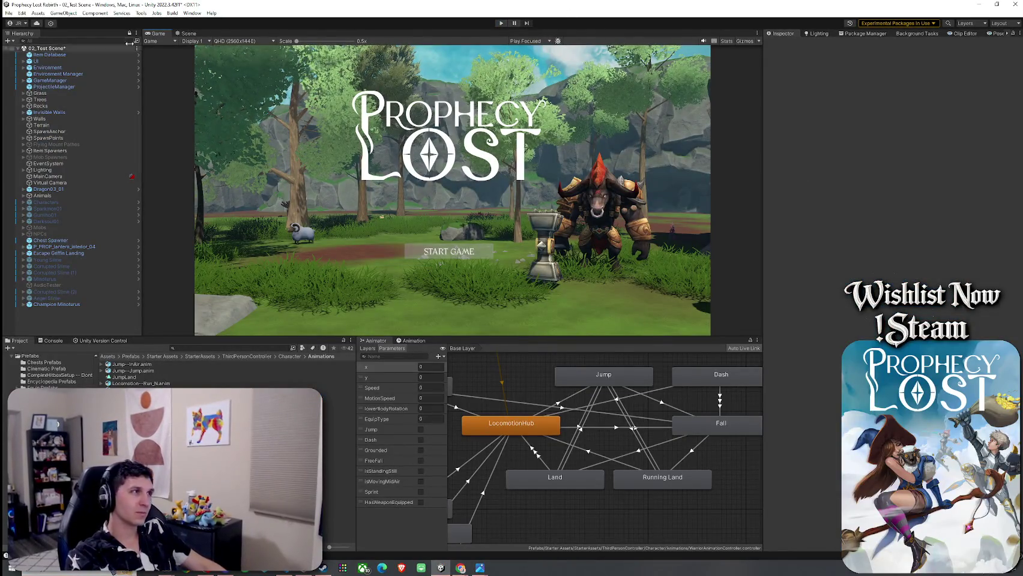
- Save 02_Test Scene, review its pending version-control changes, then return to the Assets folder
{"action": "right_click", "coordinate": [20, 50]}
{"action": "left_click", "coordinate": [21, 53]}
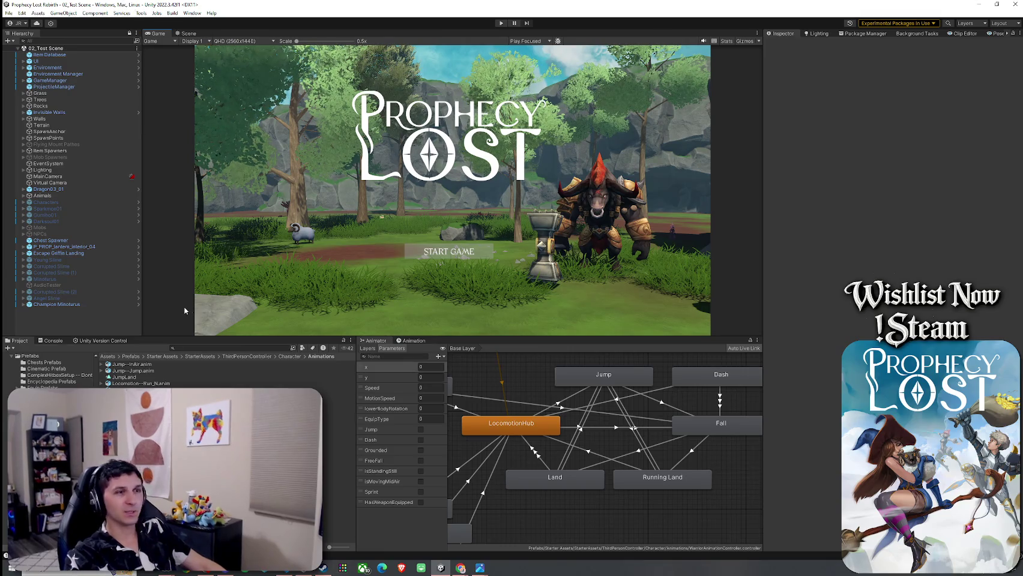
{"action": "left_click", "coordinate": [76, 341]}
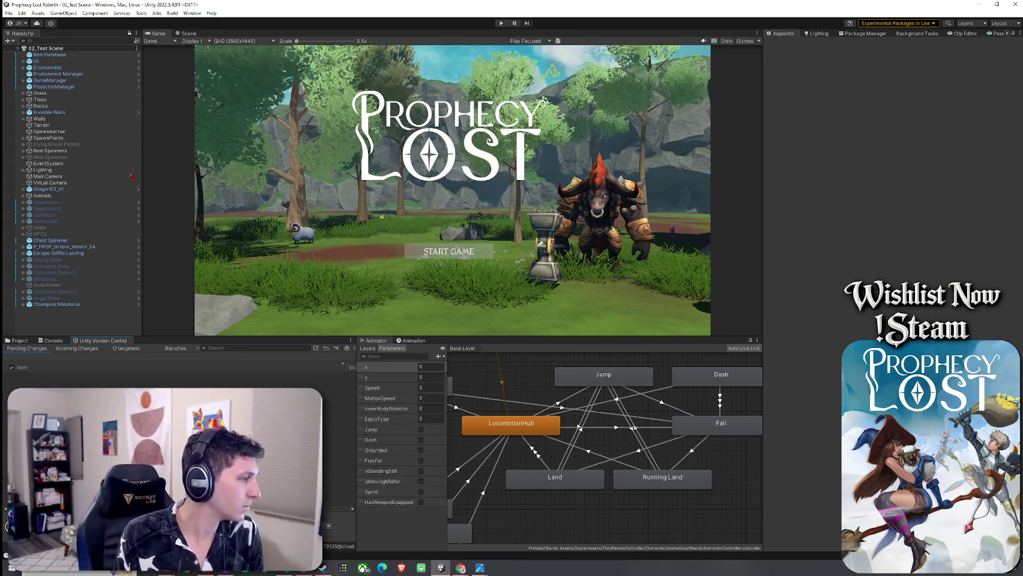
{"action": "key", "text": "ctrl+5"}
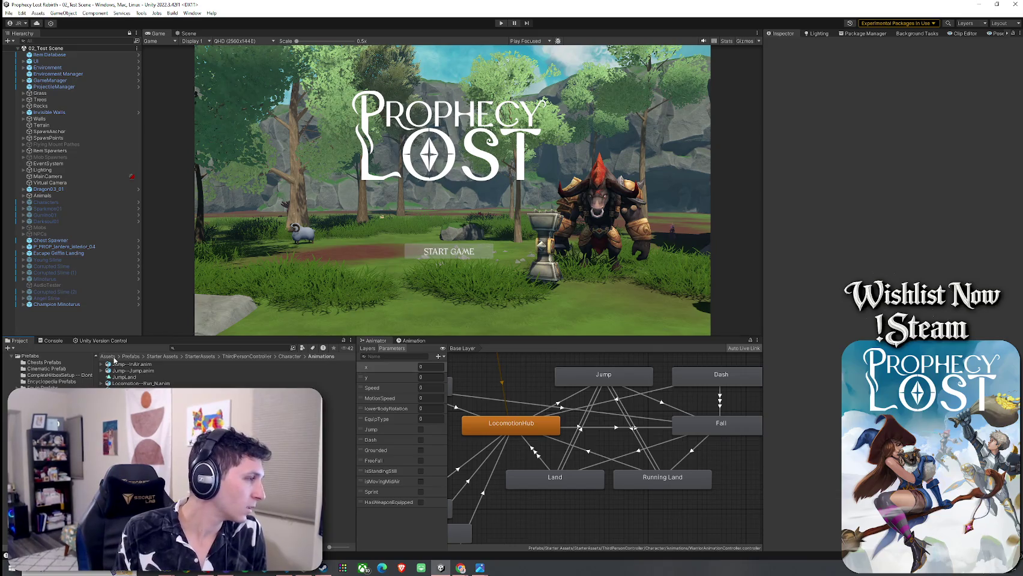
{"action": "left_click", "coordinate": [108, 357]}
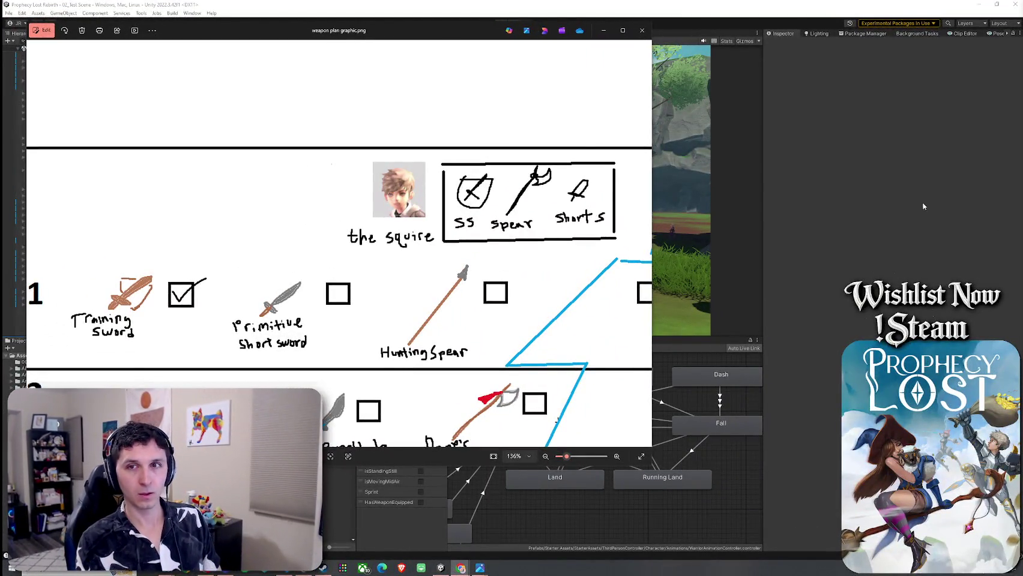
- Zoom the weapon plan out to 100% to show the squire's T1–T3 tiers and AFTER DEMO area
{"action": "scroll", "coordinate": [481, 227], "scroll_direction": "down", "scroll_amount": 1}
{"action": "scroll", "coordinate": [481, 226], "scroll_direction": "down", "scroll_amount": 2}
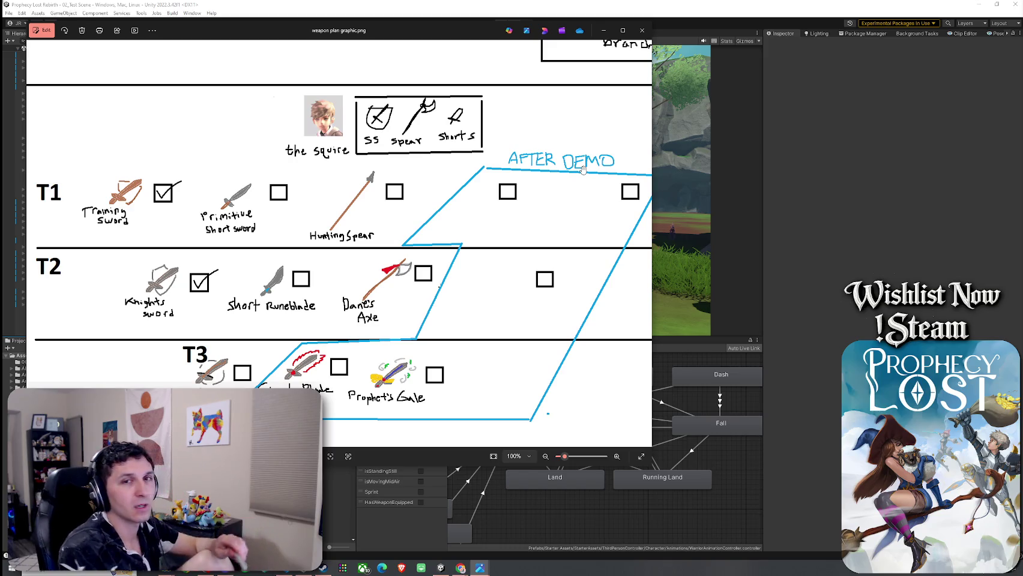
{"action": "scroll", "coordinate": [564, 174], "scroll_direction": "right", "scroll_amount": 10}
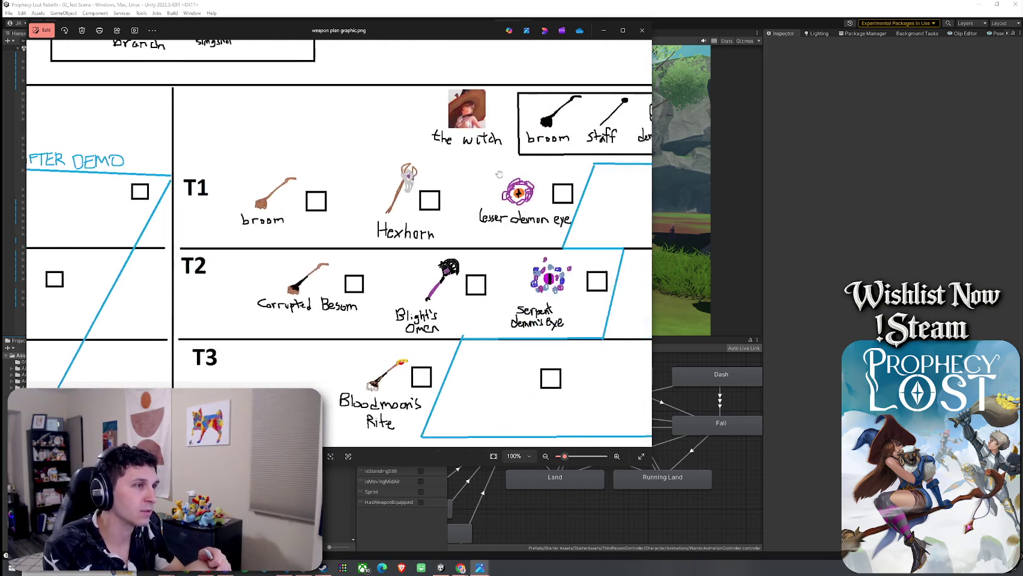
{"action": "scroll", "coordinate": [499, 175], "scroll_direction": "right", "scroll_amount": 3}
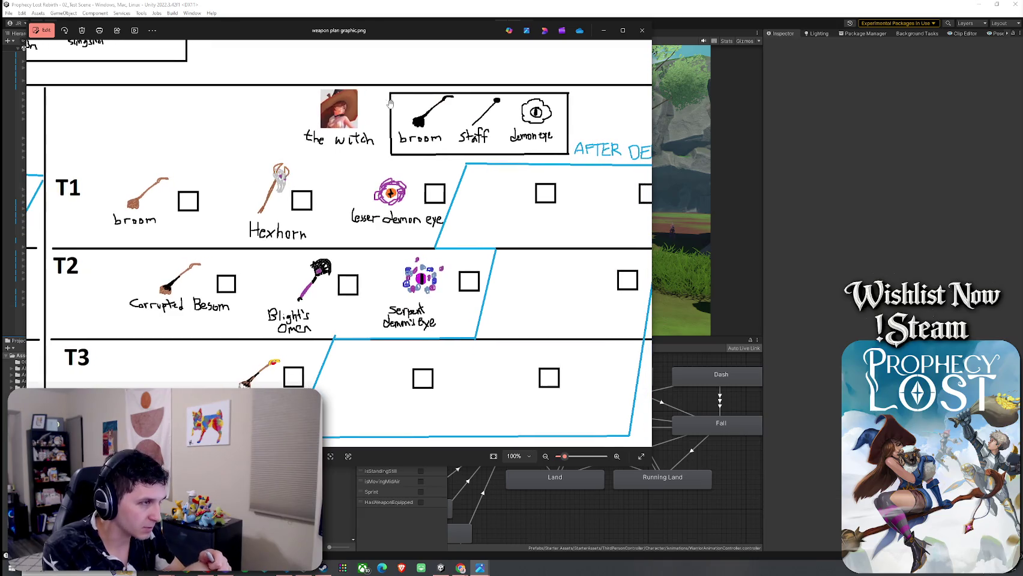
{"action": "scroll", "coordinate": [390, 103], "scroll_direction": "left", "scroll_amount": 1}
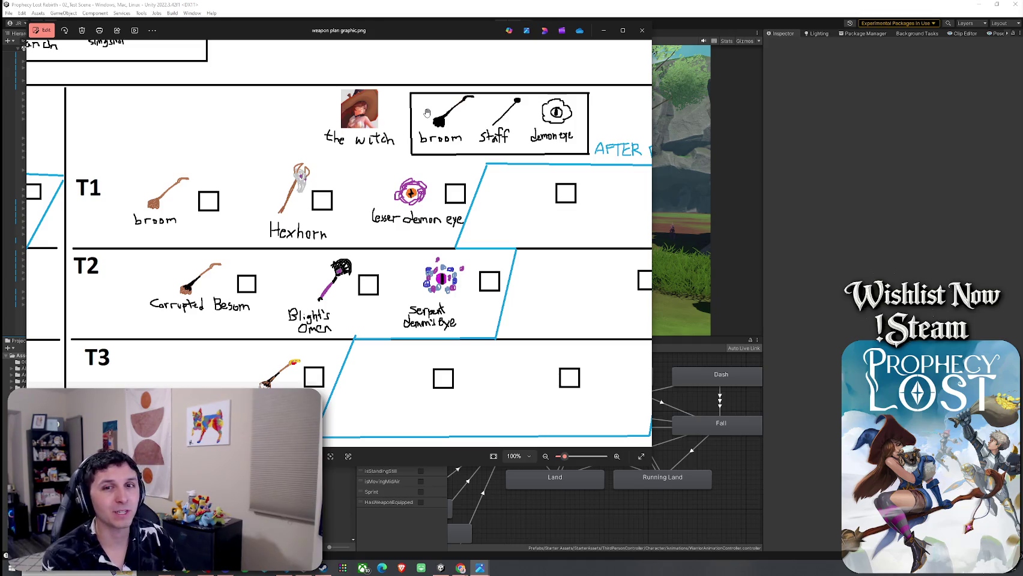
{"action": "scroll", "coordinate": [306, 201], "scroll_direction": "up", "scroll_amount": 8}
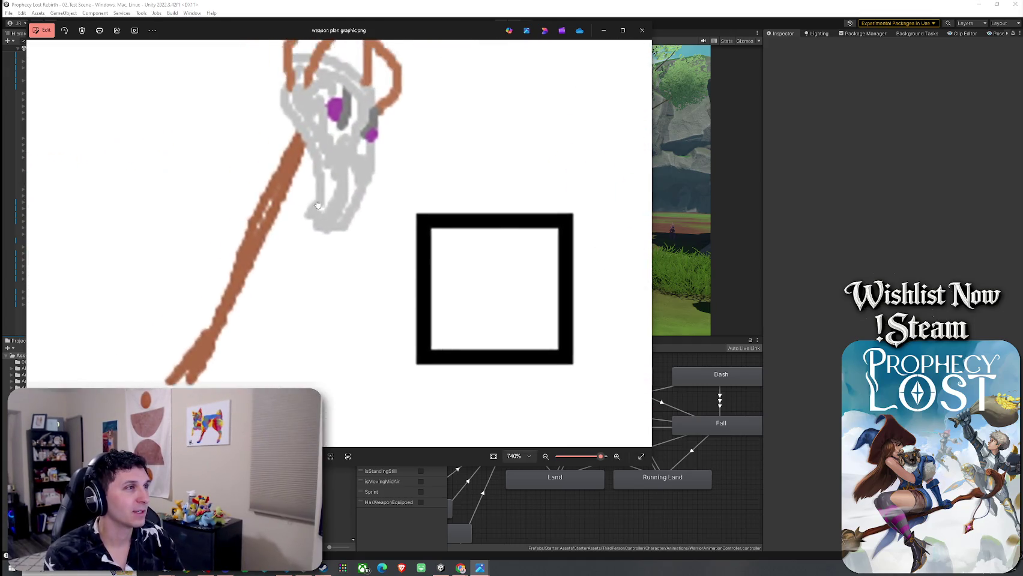
{"action": "left_click_drag", "start_coordinate": [319, 206], "coordinate": [347, 223]}
{"action": "scroll", "coordinate": [347, 223], "scroll_direction": "down", "scroll_amount": 9}
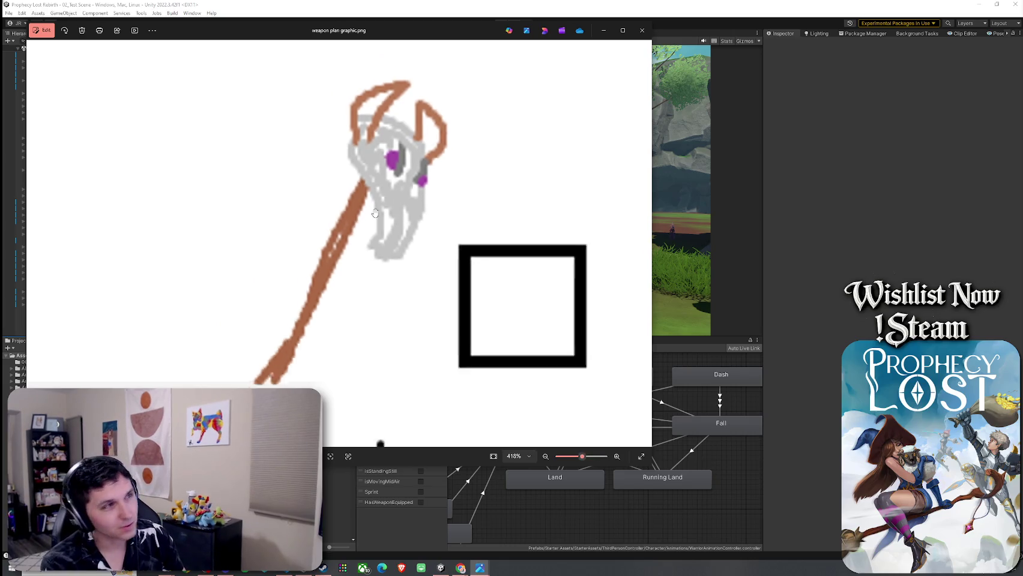
{"action": "scroll", "coordinate": [481, 282], "scroll_direction": "up", "scroll_amount": 3}
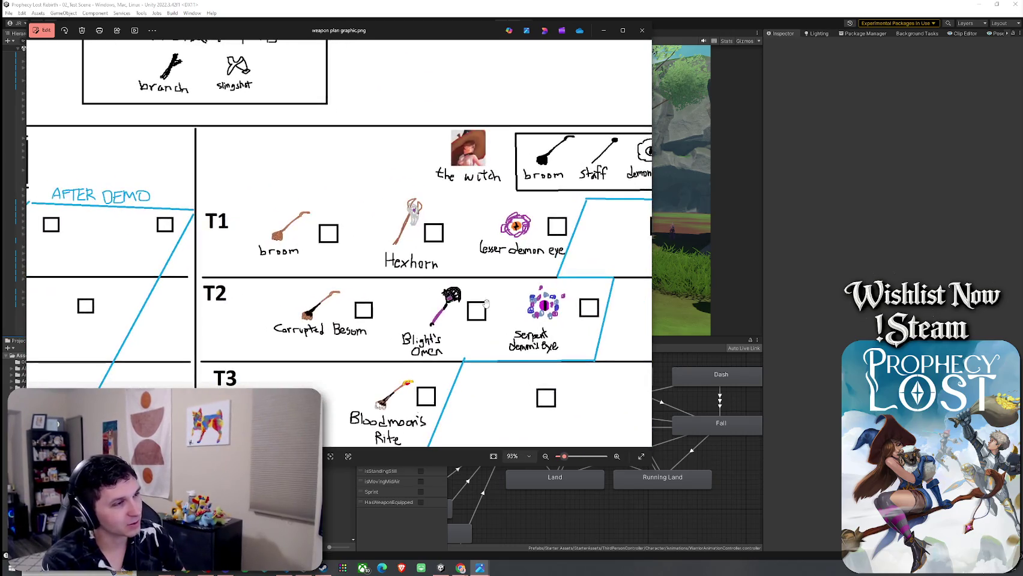
{"action": "left_click_drag", "start_coordinate": [484, 264], "coordinate": [441, 230]}
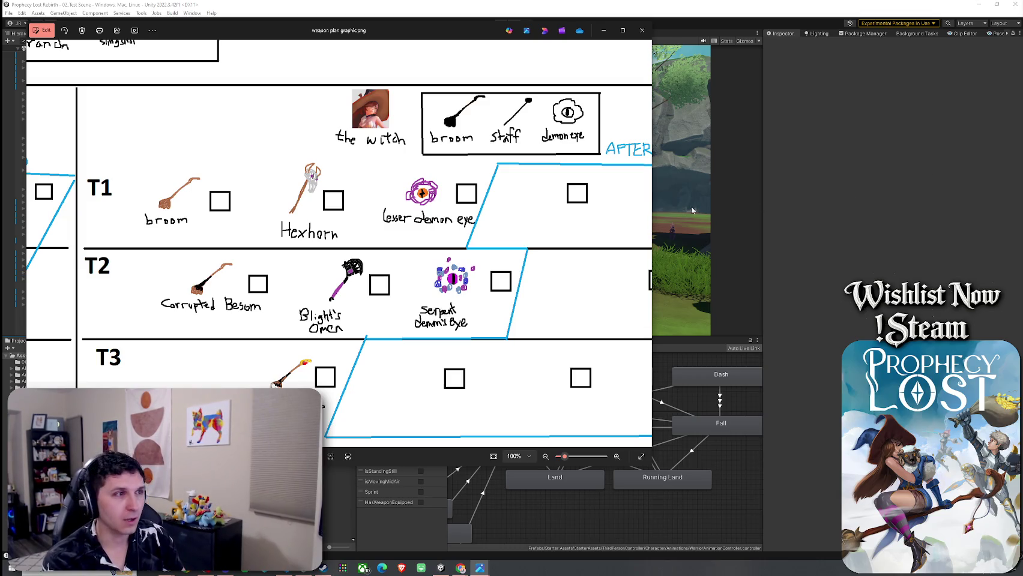
{"action": "left_click_drag", "start_coordinate": [215, 203], "coordinate": [573, 203]}
{"action": "scroll", "coordinate": [574, 203], "scroll_direction": "down", "scroll_amount": 5}
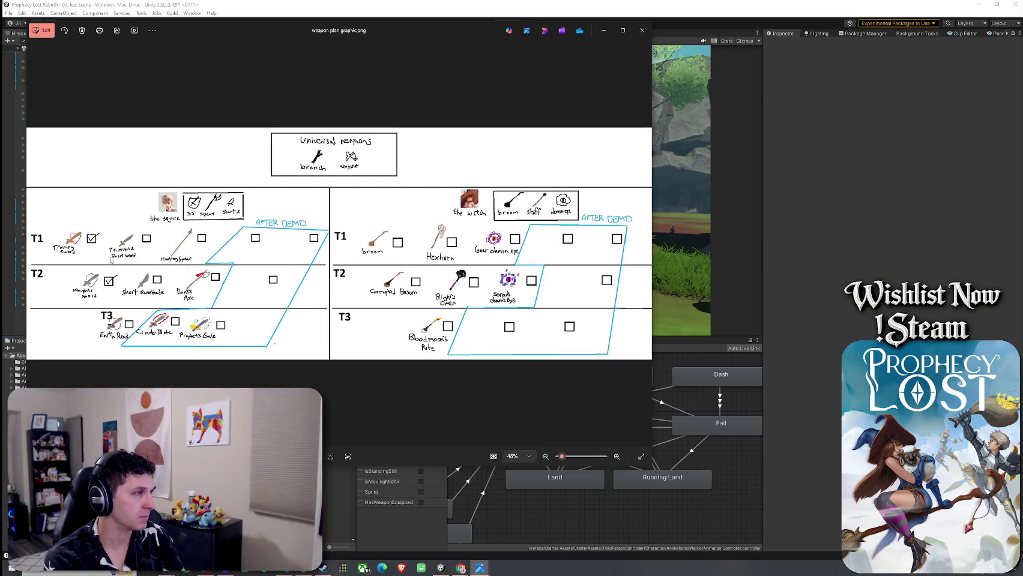
{"action": "scroll", "coordinate": [112, 261], "scroll_direction": "up", "scroll_amount": 5}
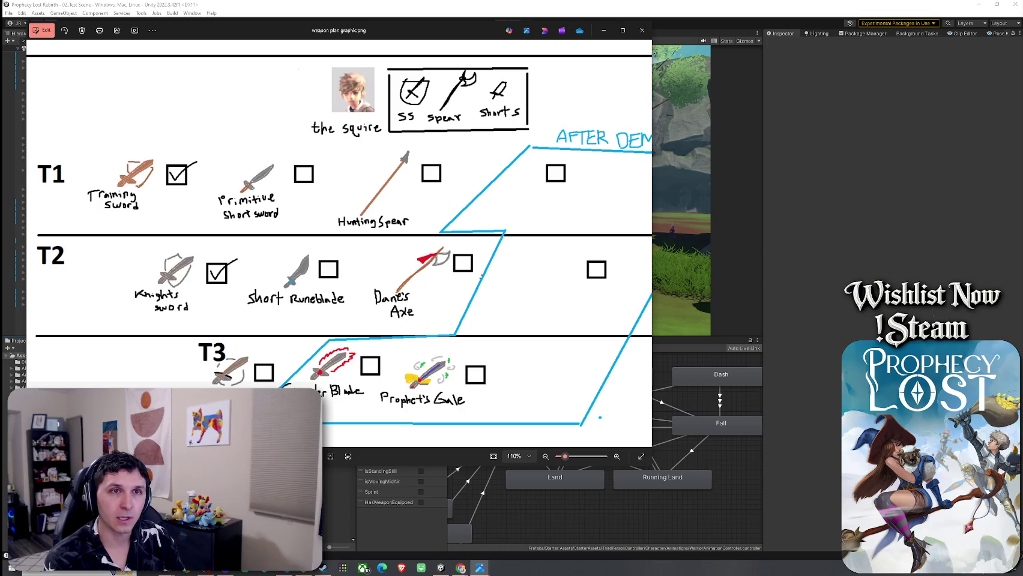
- Bring The Plan window forward and tick 'Overhaul animator logic per weapon type'
{"action": "left_click", "coordinate": [460, 568]}
{"action": "left_click_drag", "start_coordinate": [611, 22], "coordinate": [521, 28]}
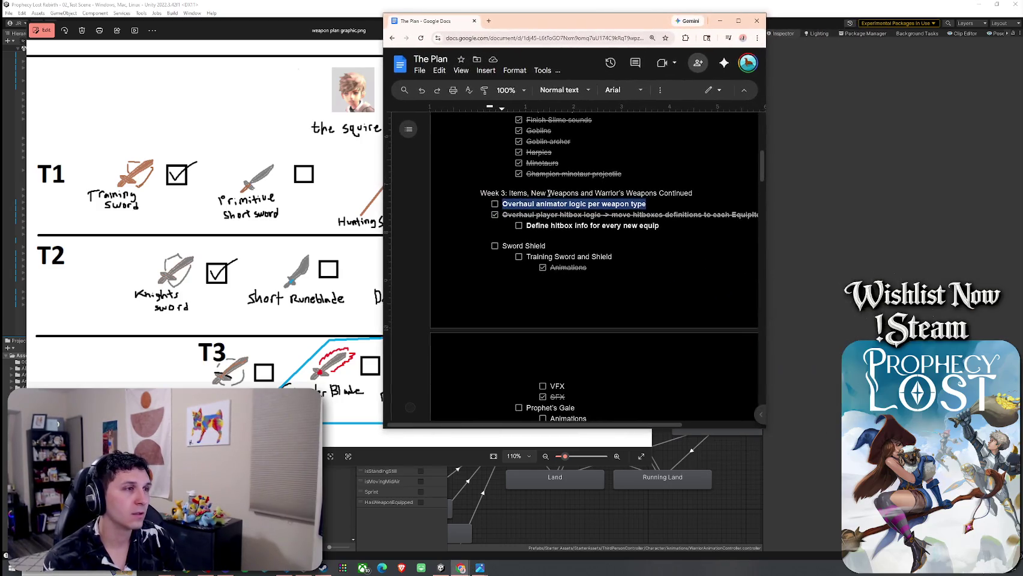
{"action": "left_click", "coordinate": [495, 205]}
- Review the hitbox-logic task lines and scroll toward the Items/Weapons section
{"action": "left_click", "coordinate": [565, 216]}
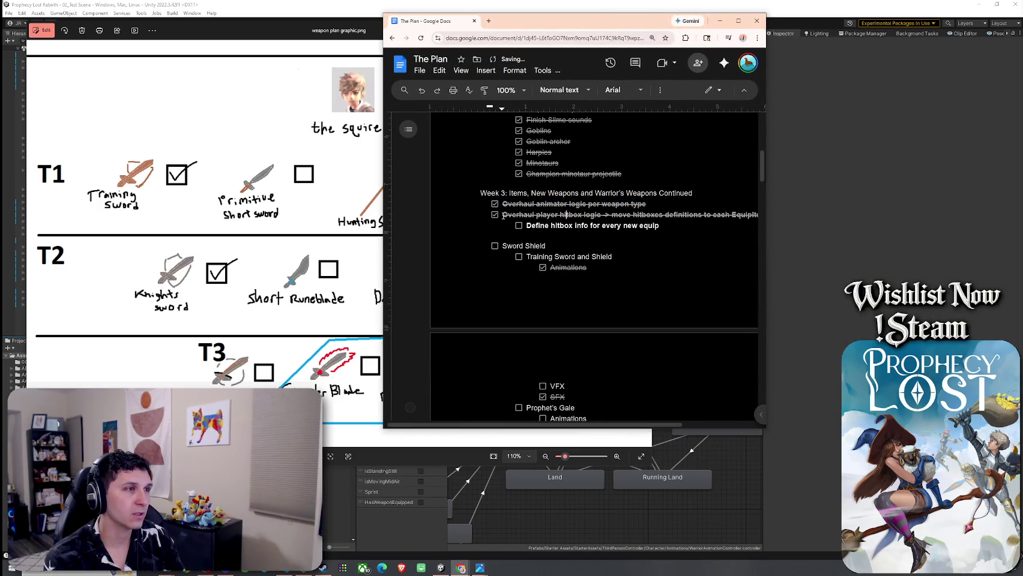
{"action": "mouse_move", "coordinate": [521, 218]}
{"action": "left_mouse_down"}
{"action": "mouse_move", "coordinate": [663, 227]}
{"action": "mouse_move", "coordinate": [548, 227]}
{"action": "mouse_move", "coordinate": [599, 216]}
{"action": "mouse_move", "coordinate": [660, 227]}
{"action": "mouse_move", "coordinate": [761, 216]}
{"action": "mouse_move", "coordinate": [598, 215]}
{"action": "left_mouse_up"}
{"action": "left_click", "coordinate": [599, 216]}
{"action": "left_click", "coordinate": [576, 215]}
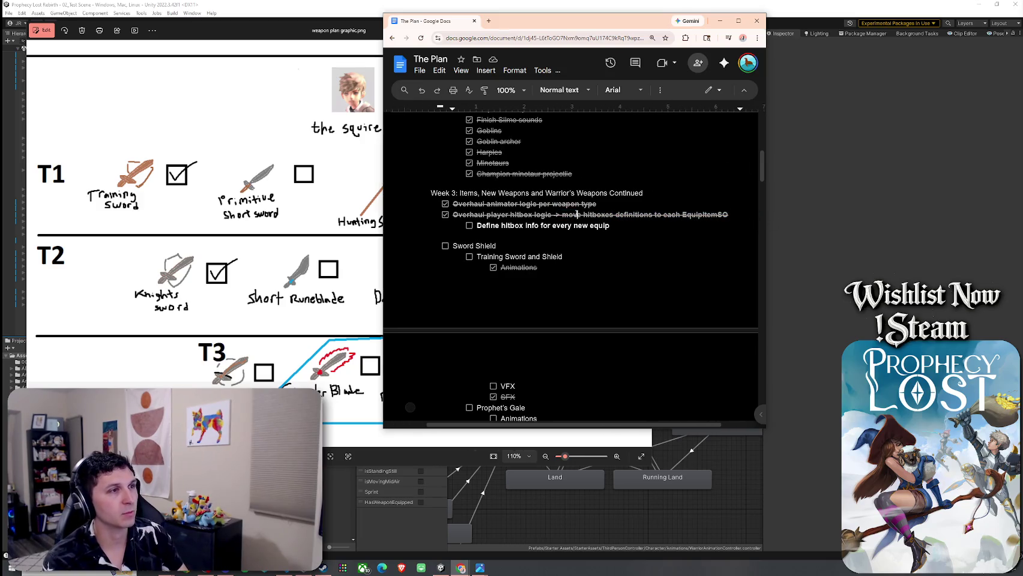
{"action": "left_click", "coordinate": [498, 225]}
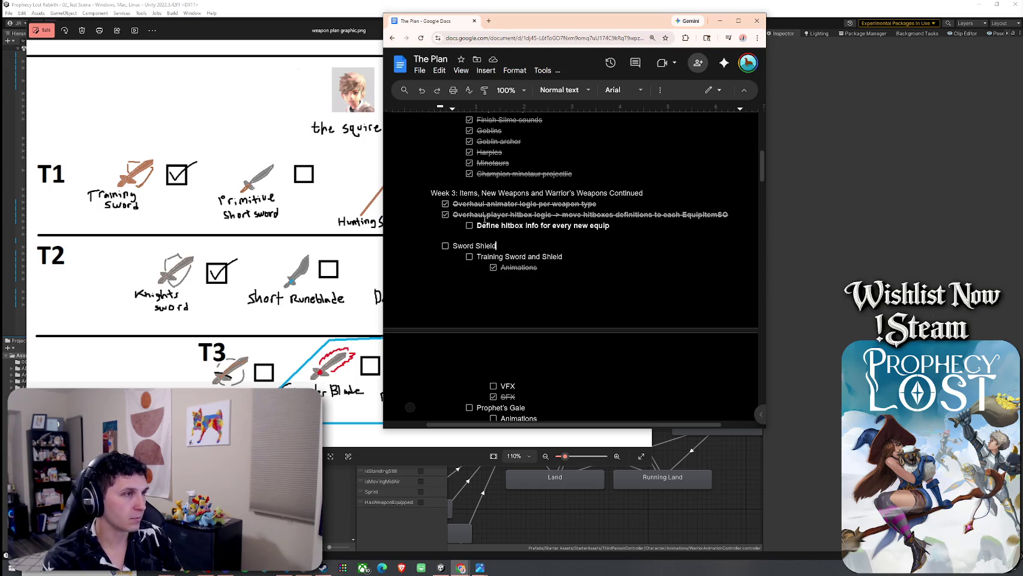
{"action": "scroll", "coordinate": [545, 256], "scroll_direction": "down", "scroll_amount": 2}
{"action": "scroll", "coordinate": [545, 256], "scroll_direction": "down", "scroll_amount": 10}
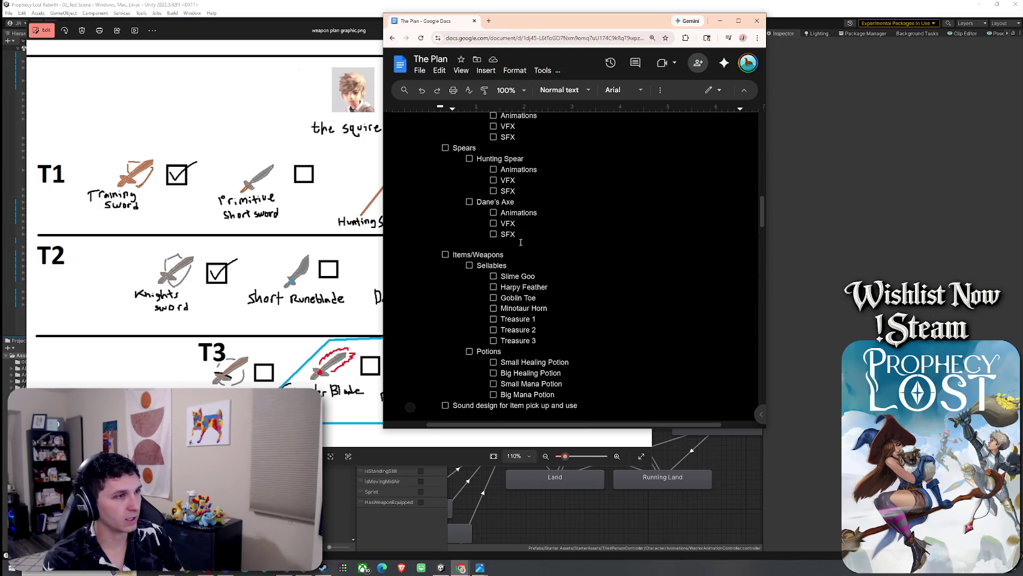
{"action": "scroll", "coordinate": [514, 264], "scroll_direction": "up", "scroll_amount": 2}
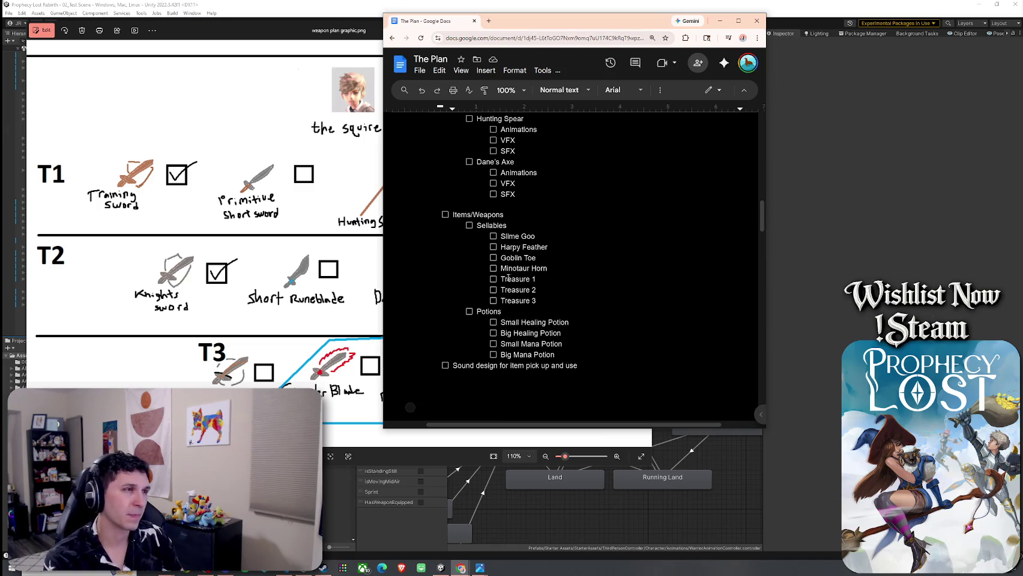
{"action": "mouse_move", "coordinate": [462, 214]}
{"action": "left_mouse_down"}
{"action": "mouse_move", "coordinate": [528, 240]}
{"action": "mouse_move", "coordinate": [568, 349]}
{"action": "mouse_move", "coordinate": [597, 327]}
{"action": "left_mouse_up"}
{"action": "scroll", "coordinate": [597, 327], "scroll_direction": "down", "scroll_amount": 4}
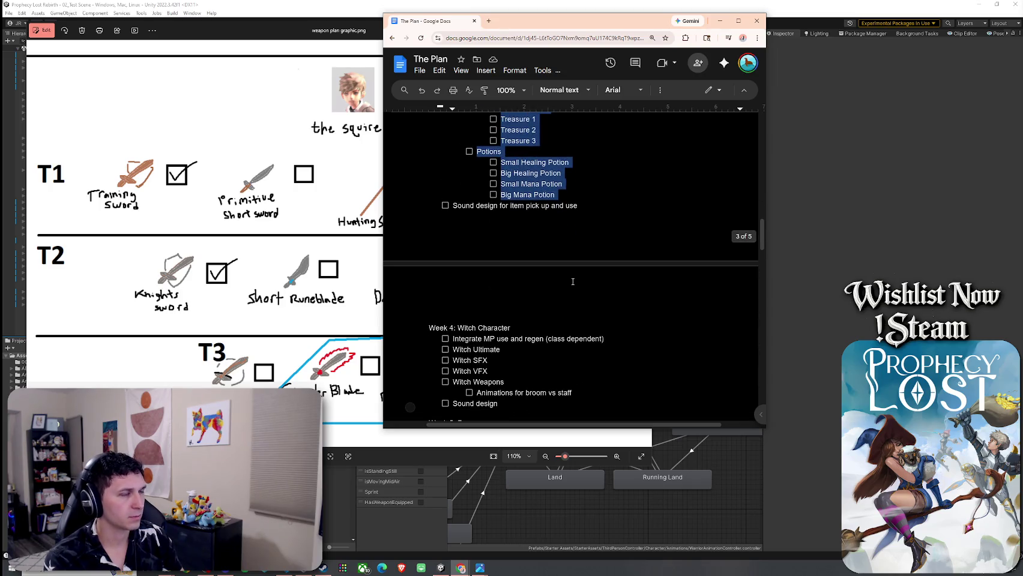
{"action": "scroll", "coordinate": [558, 287], "scroll_direction": "up", "scroll_amount": 3}
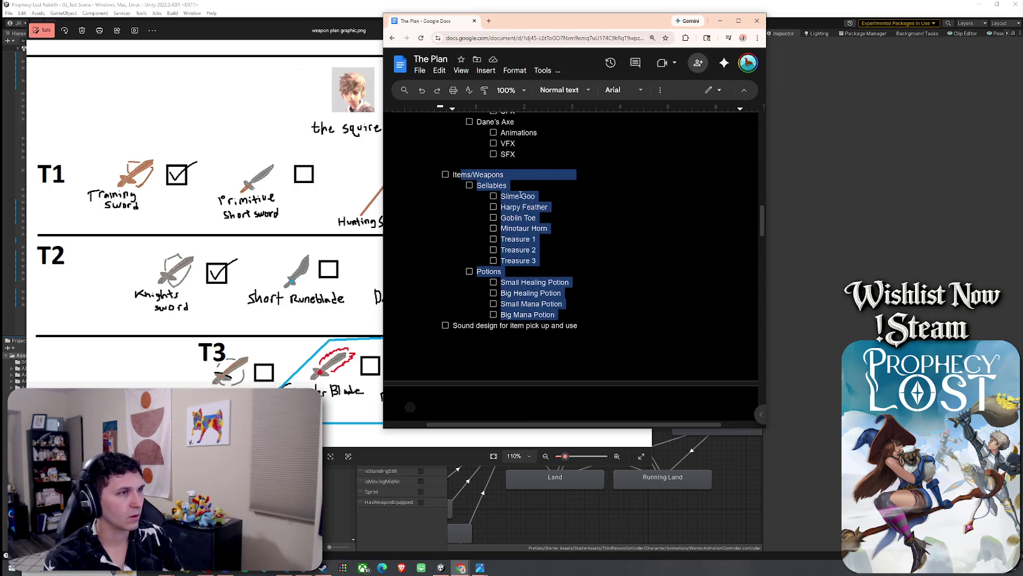
{"action": "left_click", "coordinate": [500, 272]}
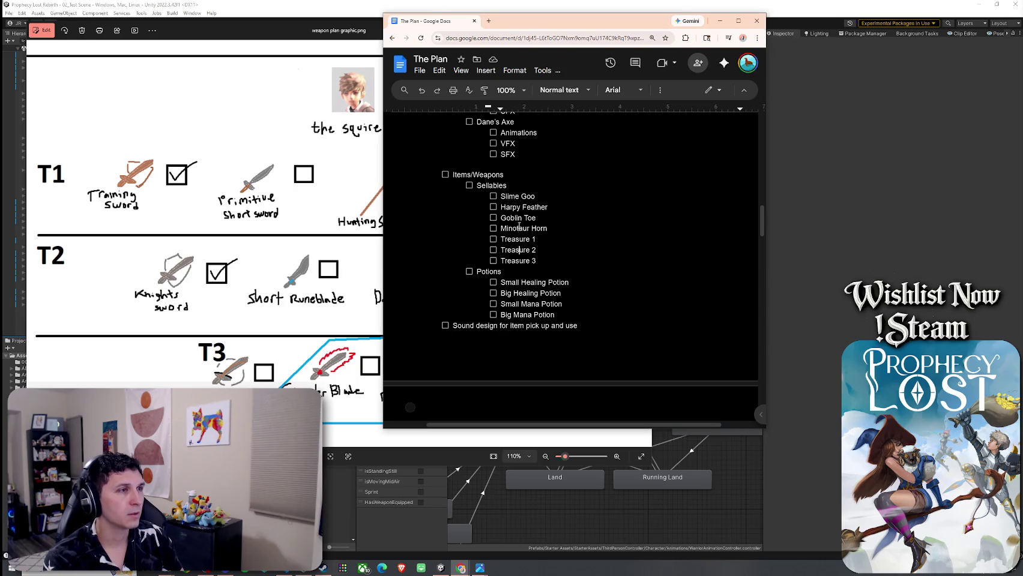
{"action": "left_click", "coordinate": [523, 208]}
{"action": "key", "text": "Down"}
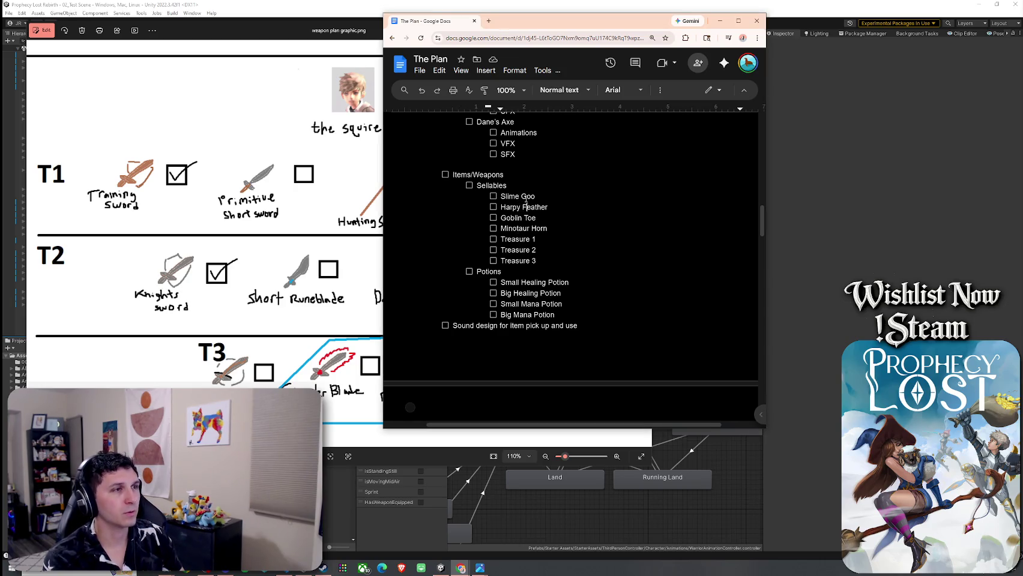
{"action": "left_click", "coordinate": [510, 196]}
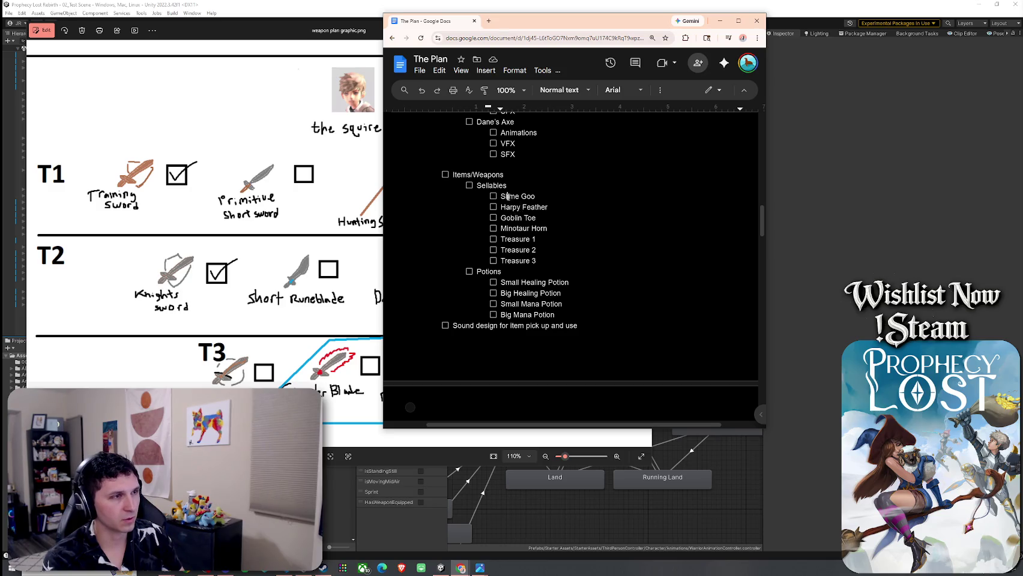
{"action": "key", "text": "shift+Down"}
{"action": "key", "text": "shift+Down"}
{"action": "key", "text": "shift+Down"}
{"action": "key", "text": "shift+End"}
{"action": "key", "text": "Right"}
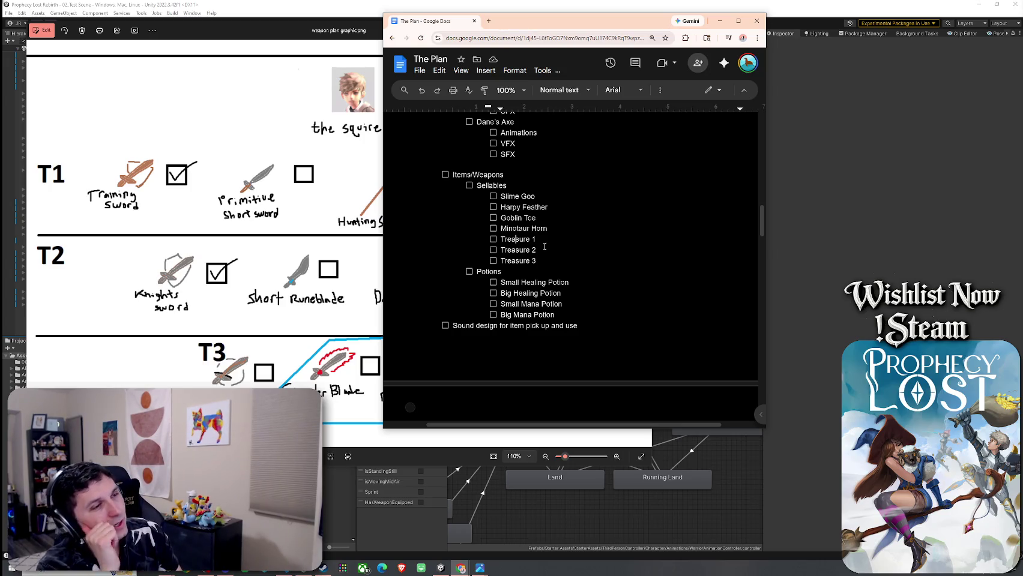
{"action": "mouse_move", "coordinate": [554, 315]}
{"action": "left_mouse_down"}
{"action": "mouse_move", "coordinate": [469, 274]}
{"action": "mouse_move", "coordinate": [488, 284]}
{"action": "left_mouse_up"}
{"action": "mouse_move", "coordinate": [555, 315]}
{"action": "left_mouse_down"}
{"action": "mouse_move", "coordinate": [475, 272]}
{"action": "mouse_move", "coordinate": [558, 315]}
{"action": "mouse_move", "coordinate": [509, 281]}
{"action": "left_mouse_up"}
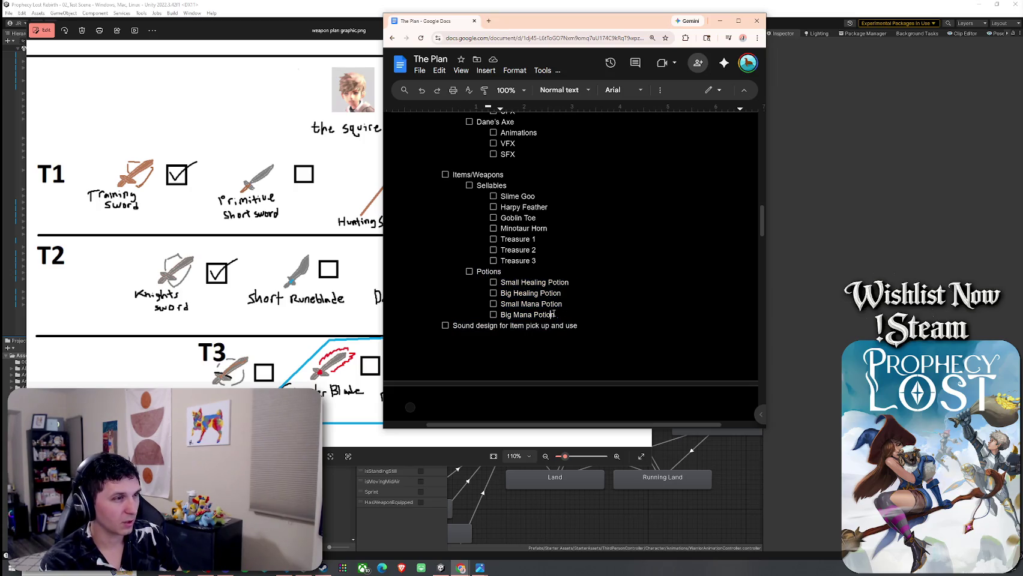
{"action": "left_click_drag", "start_coordinate": [555, 315], "coordinate": [475, 274]}
{"action": "left_click", "coordinate": [545, 293]}
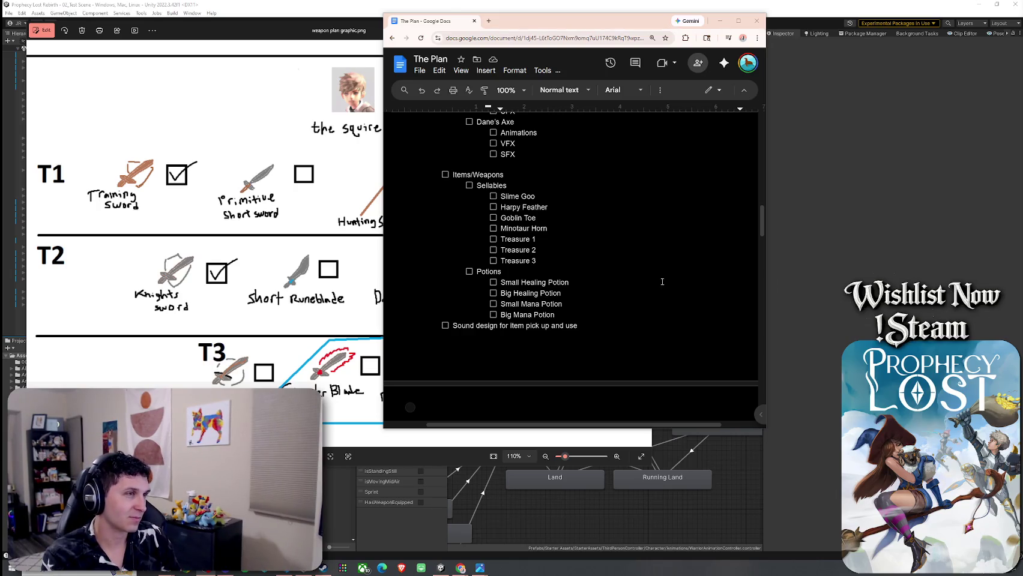
{"action": "scroll", "coordinate": [662, 282], "scroll_direction": "up", "scroll_amount": 4}
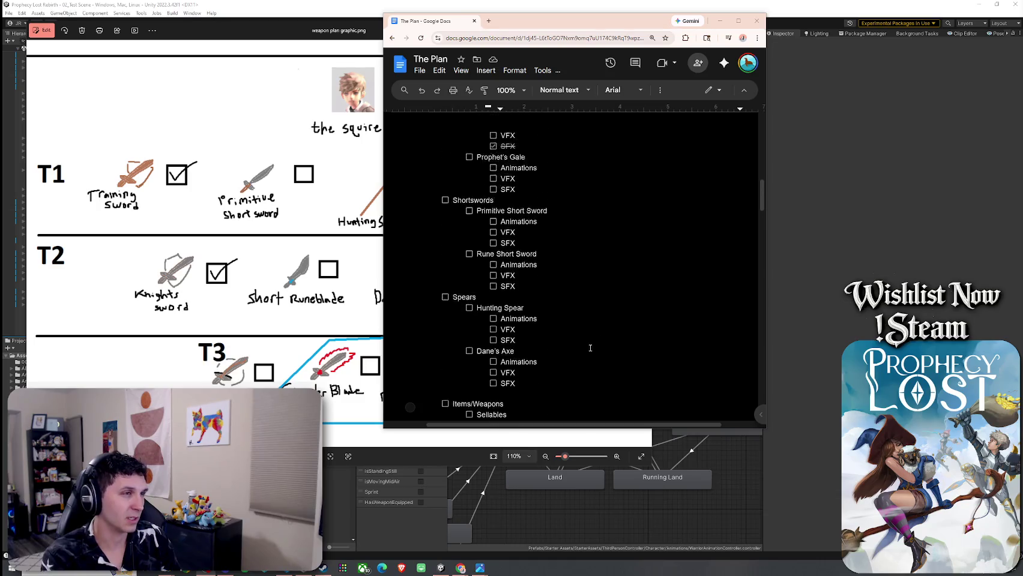
{"action": "scroll", "coordinate": [590, 348], "scroll_direction": "up", "scroll_amount": 7}
{"action": "scroll", "coordinate": [585, 348], "scroll_direction": "down", "scroll_amount": 4}
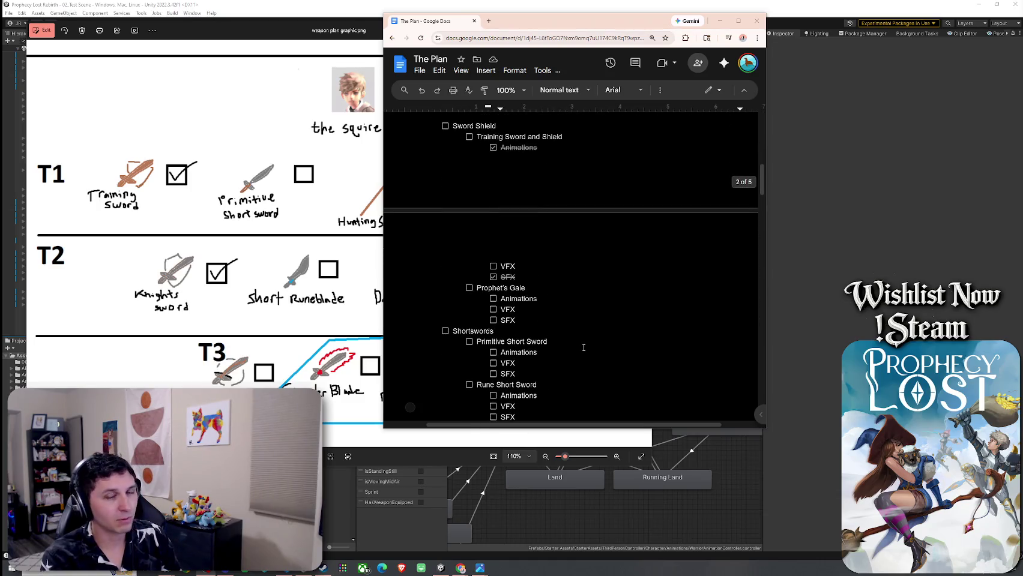
{"action": "scroll", "coordinate": [584, 348], "scroll_direction": "down", "scroll_amount": 2}
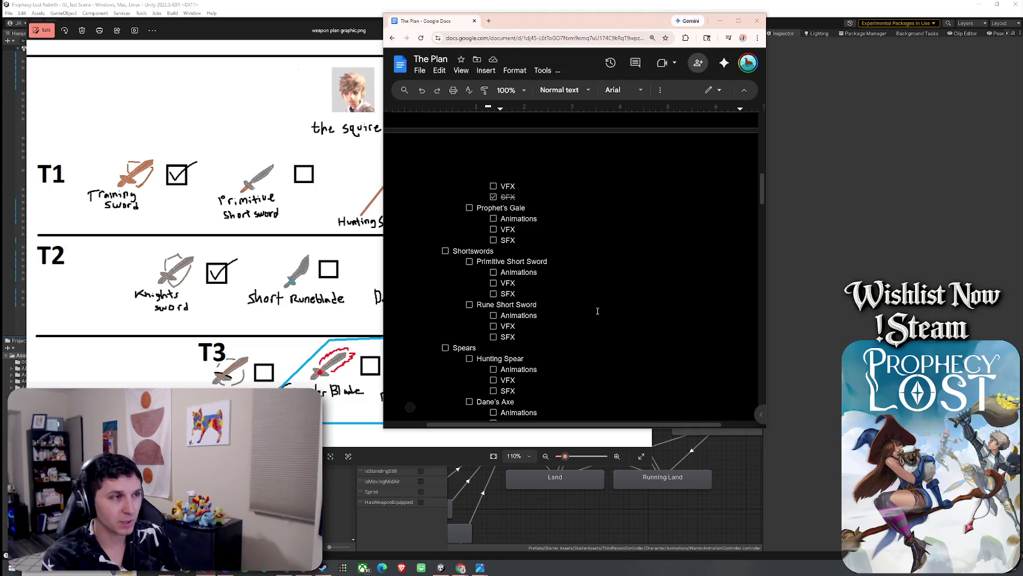
{"action": "scroll", "coordinate": [598, 311], "scroll_direction": "up", "scroll_amount": 5}
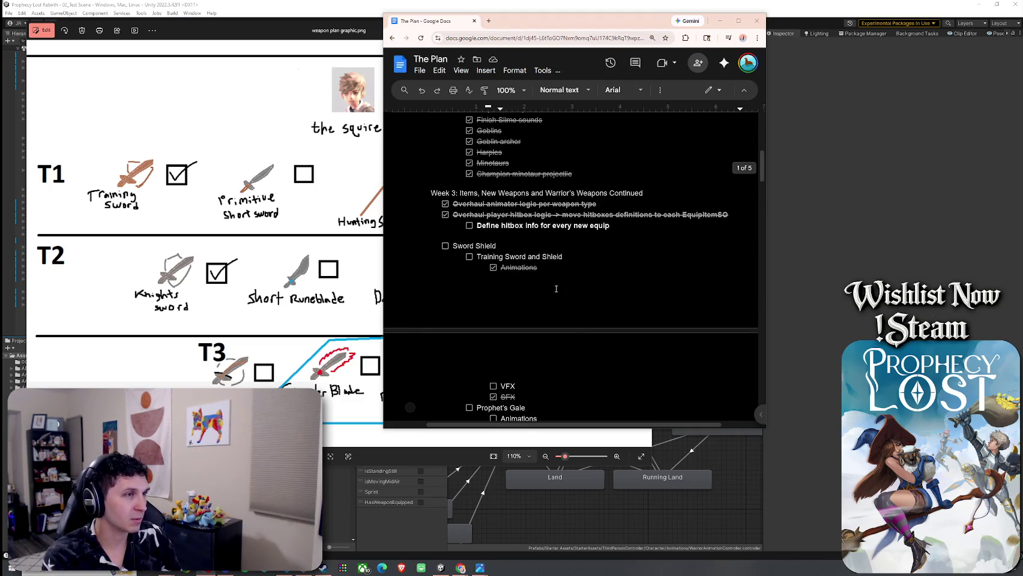
{"action": "scroll", "coordinate": [554, 288], "scroll_direction": "up", "scroll_amount": 1}
{"action": "left_click_drag", "start_coordinate": [543, 233], "coordinate": [596, 244]}
{"action": "left_click", "coordinate": [596, 244]}
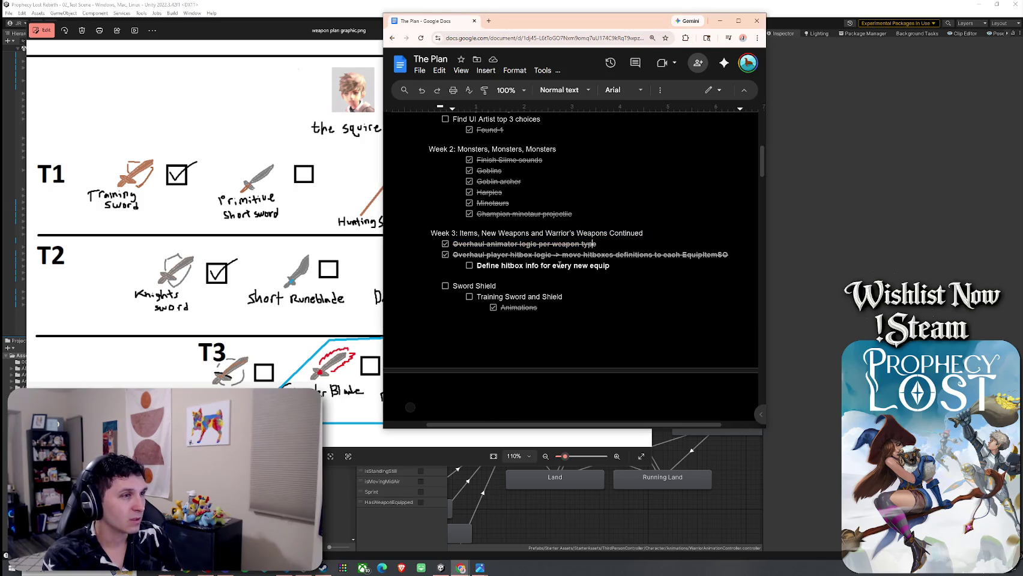
{"action": "scroll", "coordinate": [519, 293], "scroll_direction": "down", "scroll_amount": 10}
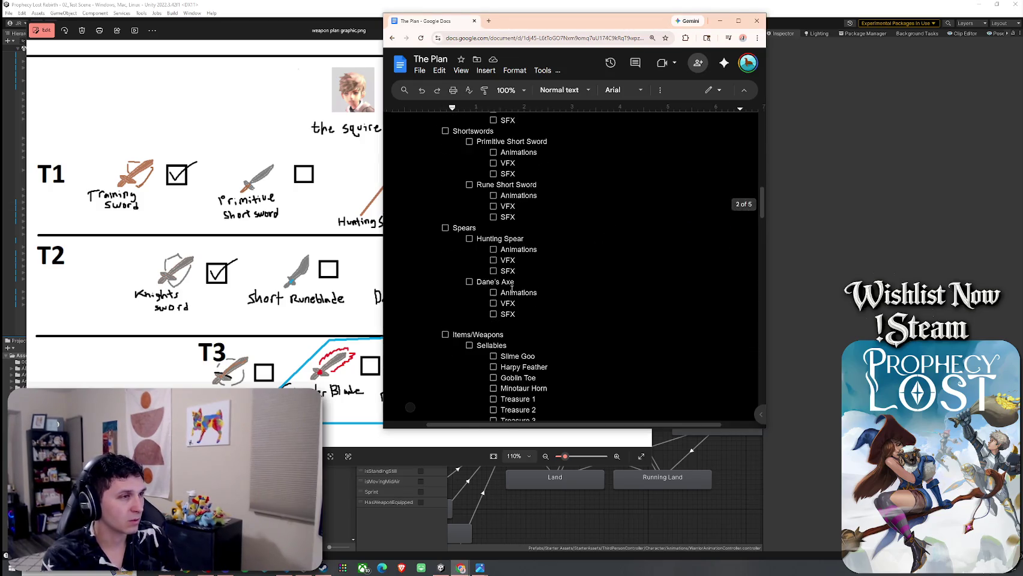
{"action": "scroll", "coordinate": [512, 288], "scroll_direction": "down", "scroll_amount": 3}
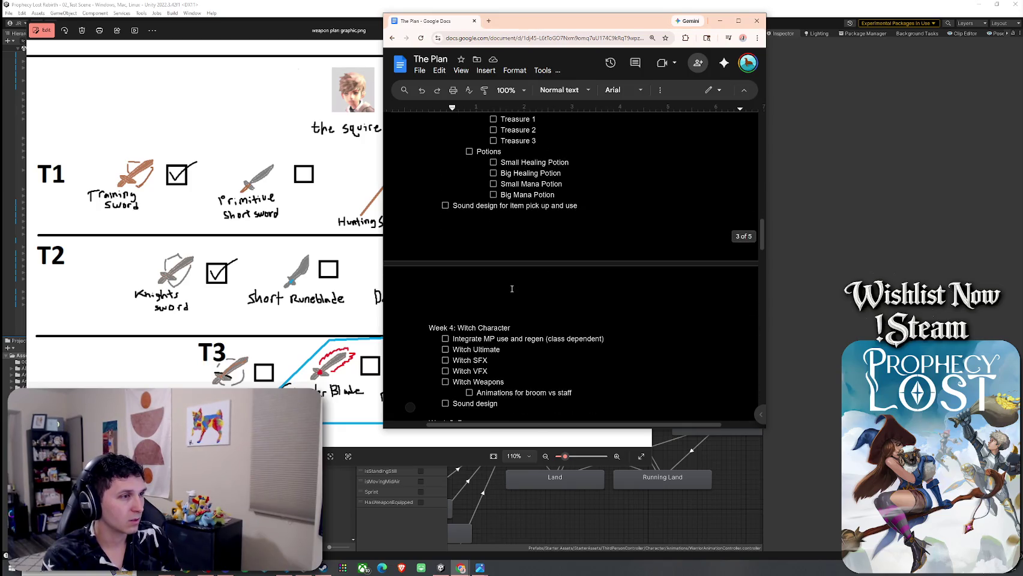
{"action": "scroll", "coordinate": [512, 289], "scroll_direction": "up", "scroll_amount": 2}
{"action": "mouse_move", "coordinate": [518, 228]}
{"action": "left_mouse_down"}
{"action": "mouse_move", "coordinate": [549, 282]}
{"action": "mouse_move", "coordinate": [501, 196]}
{"action": "mouse_move", "coordinate": [550, 281]}
{"action": "mouse_move", "coordinate": [499, 218]}
{"action": "mouse_move", "coordinate": [546, 230]}
{"action": "mouse_move", "coordinate": [531, 305]}
{"action": "left_mouse_up"}
{"action": "left_click", "coordinate": [531, 305]}
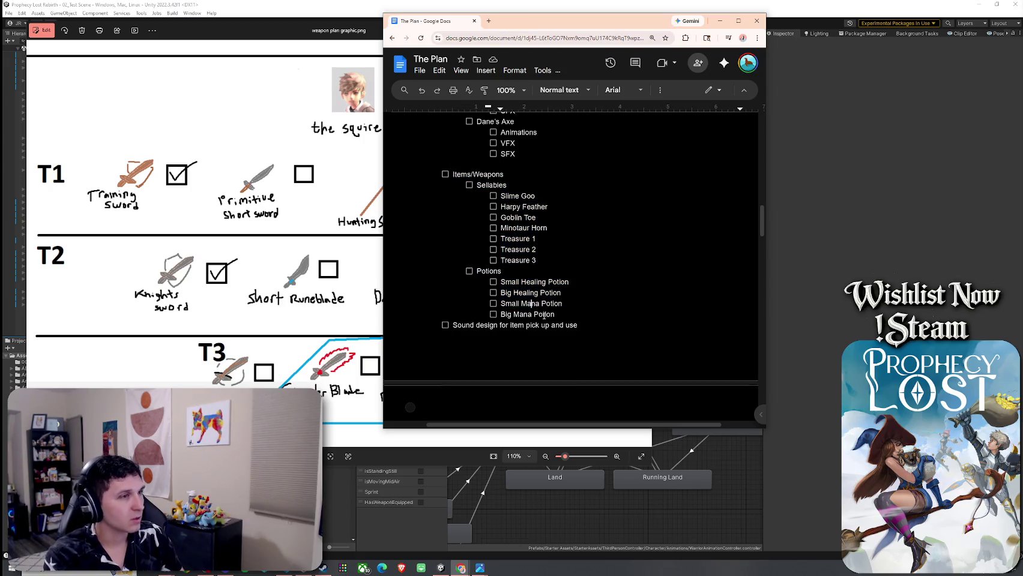
{"action": "scroll", "coordinate": [531, 305], "scroll_direction": "down", "scroll_amount": 3}
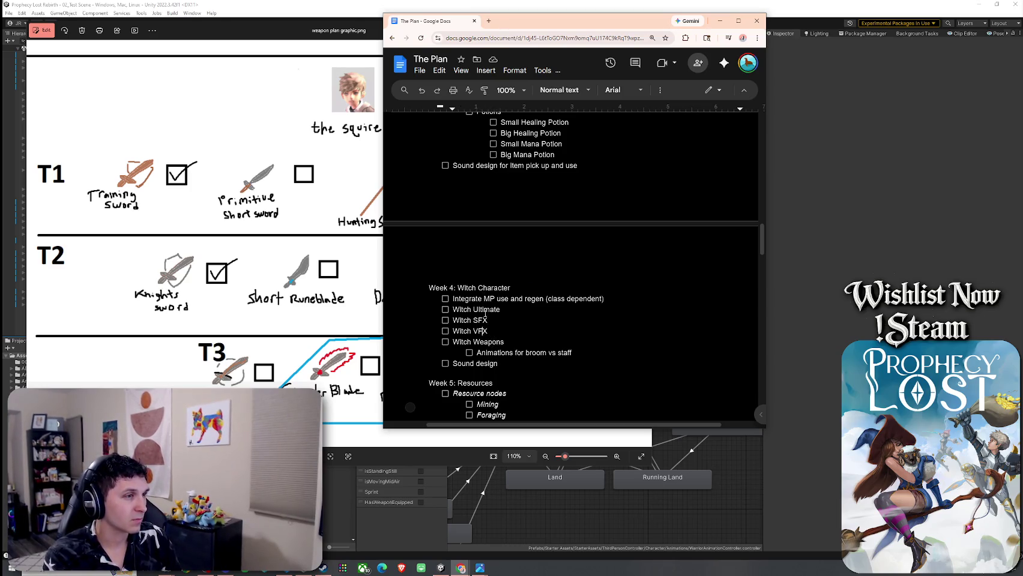
{"action": "left_click", "coordinate": [483, 289]}
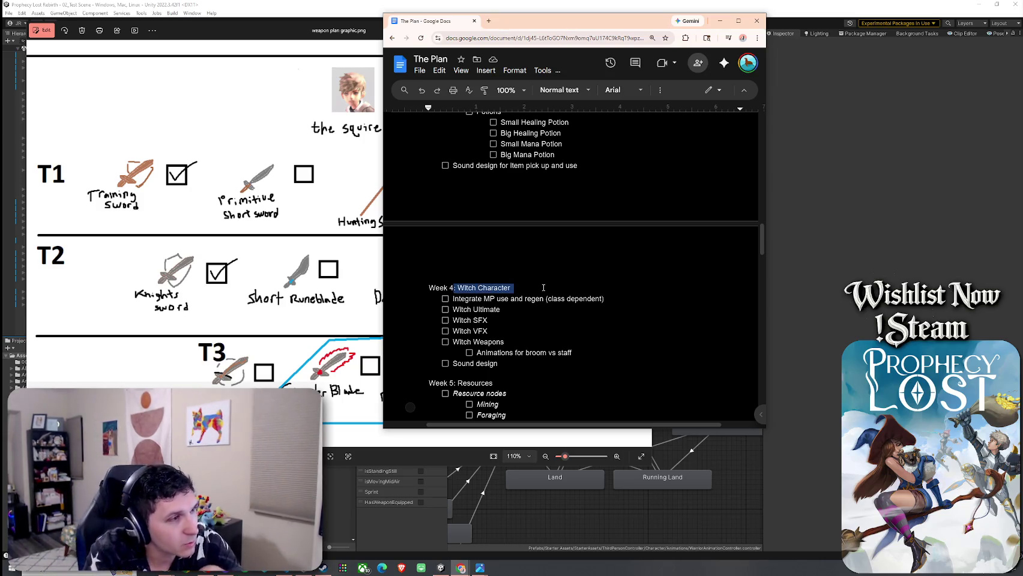
- Scroll past the Week 4: Witch Character and Week 5 headings to the Week 6 Prophecy Phase tasks
{"action": "left_click_drag", "start_coordinate": [511, 288], "coordinate": [463, 289]}
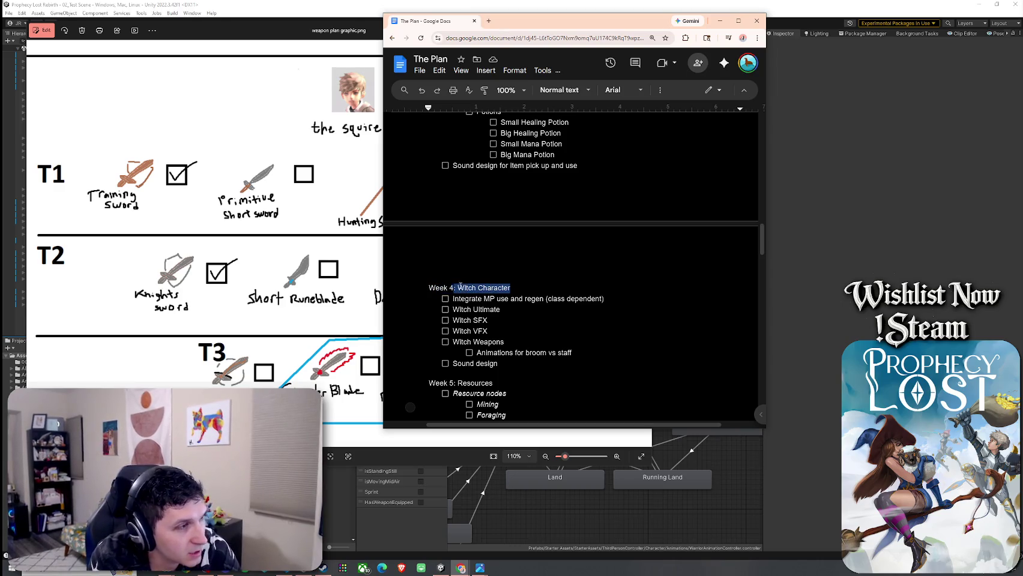
{"action": "left_click", "coordinate": [513, 288]}
{"action": "left_click_drag", "start_coordinate": [513, 288], "coordinate": [433, 291]}
{"action": "left_click", "coordinate": [514, 289]}
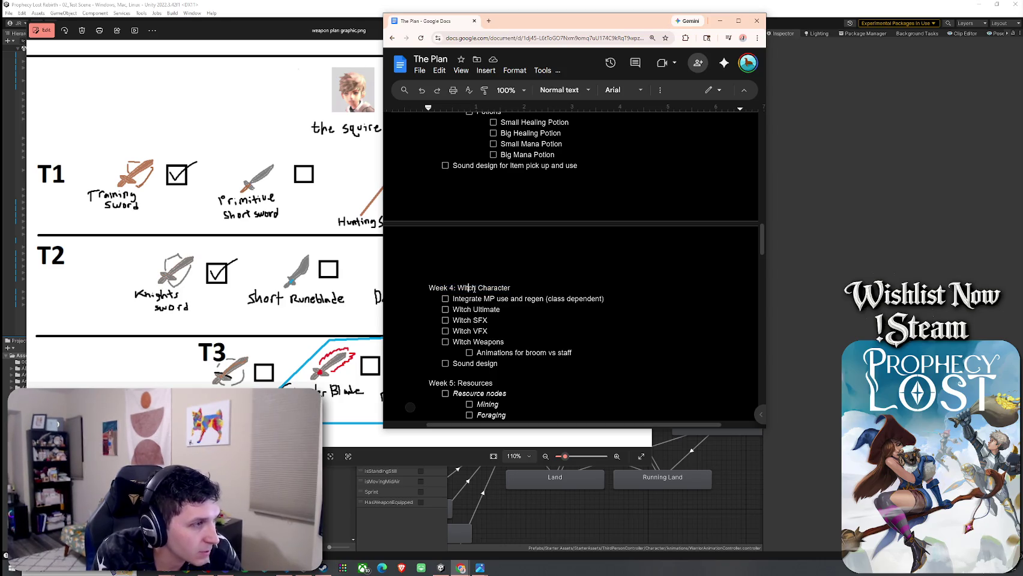
{"action": "scroll", "coordinate": [527, 291], "scroll_direction": "down", "scroll_amount": 2}
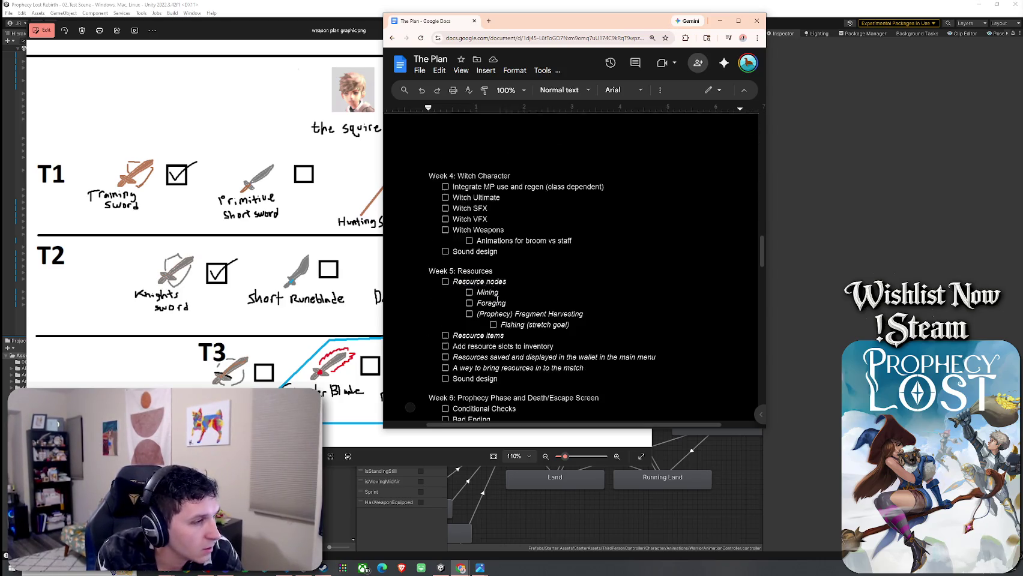
{"action": "left_click", "coordinate": [500, 263]}
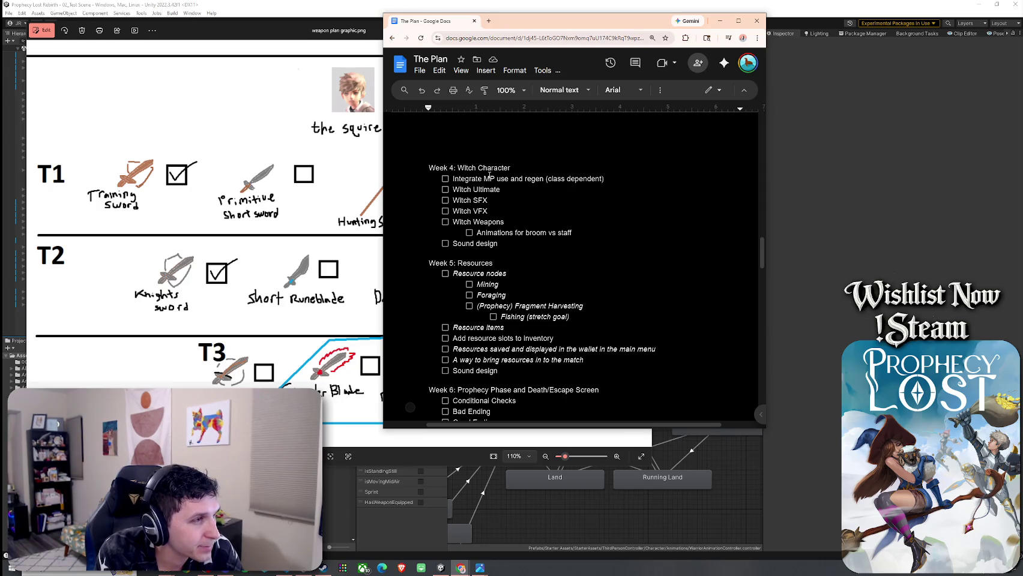
{"action": "left_click", "coordinate": [509, 168]}
{"action": "scroll", "coordinate": [480, 240], "scroll_direction": "up", "scroll_amount": 3}
{"action": "scroll", "coordinate": [498, 277], "scroll_direction": "down", "scroll_amount": 3}
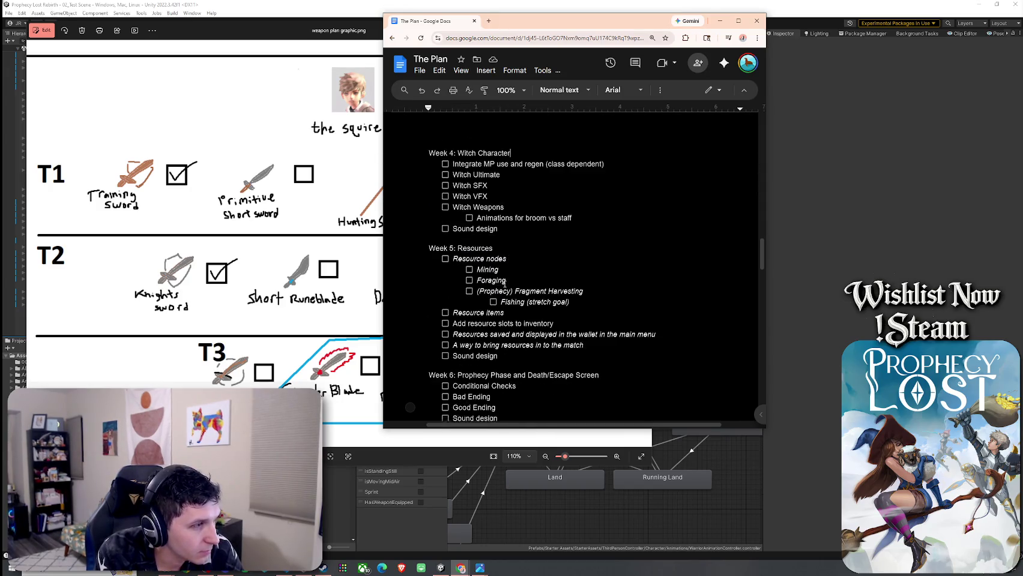
{"action": "scroll", "coordinate": [498, 270], "scroll_direction": "down", "scroll_amount": 2}
- Scroll down from Week 6 through the Weeks 7–11 tasks
{"action": "left_click_drag", "start_coordinate": [471, 251], "coordinate": [516, 263]}
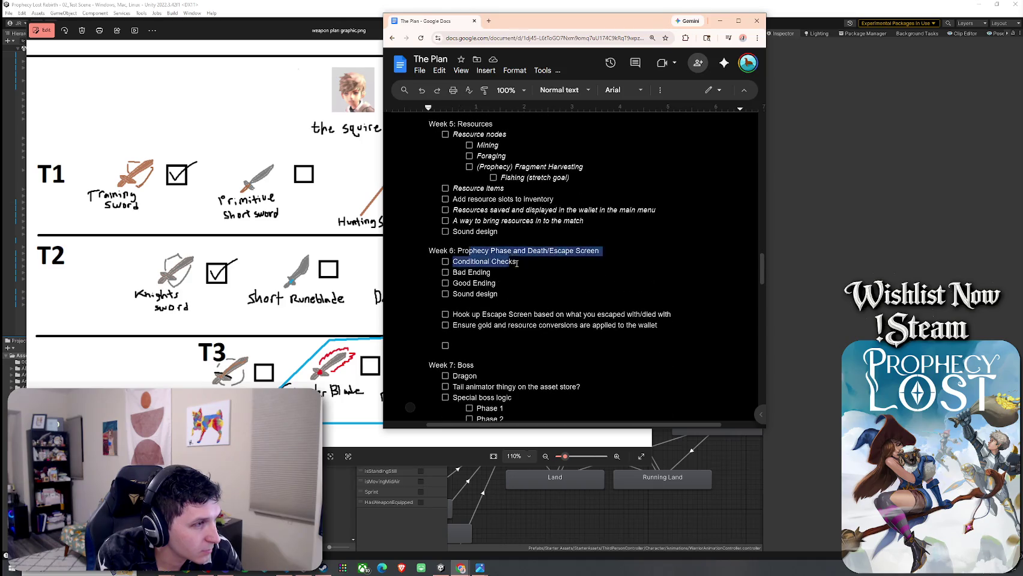
{"action": "left_click", "coordinate": [487, 280]}
{"action": "scroll", "coordinate": [487, 282], "scroll_direction": "down", "scroll_amount": 2}
{"action": "scroll", "coordinate": [484, 290], "scroll_direction": "down", "scroll_amount": 2}
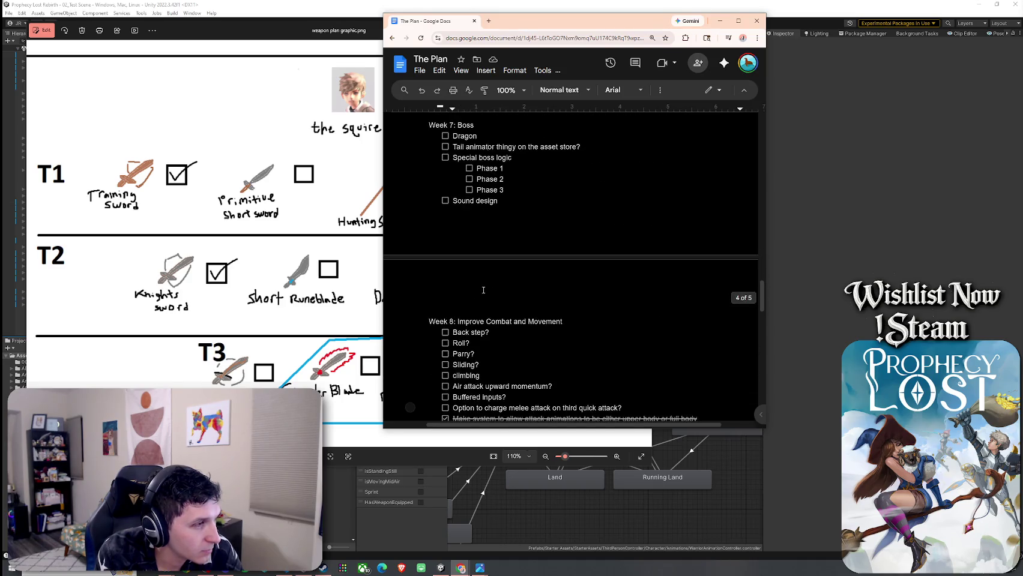
{"action": "scroll", "coordinate": [483, 290], "scroll_direction": "down", "scroll_amount": 2}
{"action": "scroll", "coordinate": [498, 306], "scroll_direction": "down", "scroll_amount": 6}
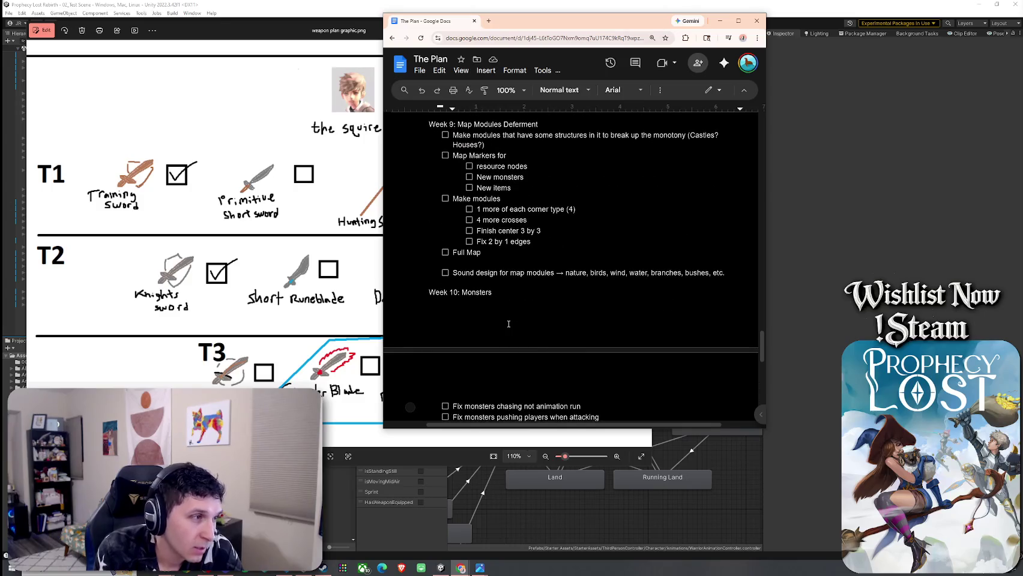
{"action": "scroll", "coordinate": [484, 330], "scroll_direction": "down", "scroll_amount": 5}
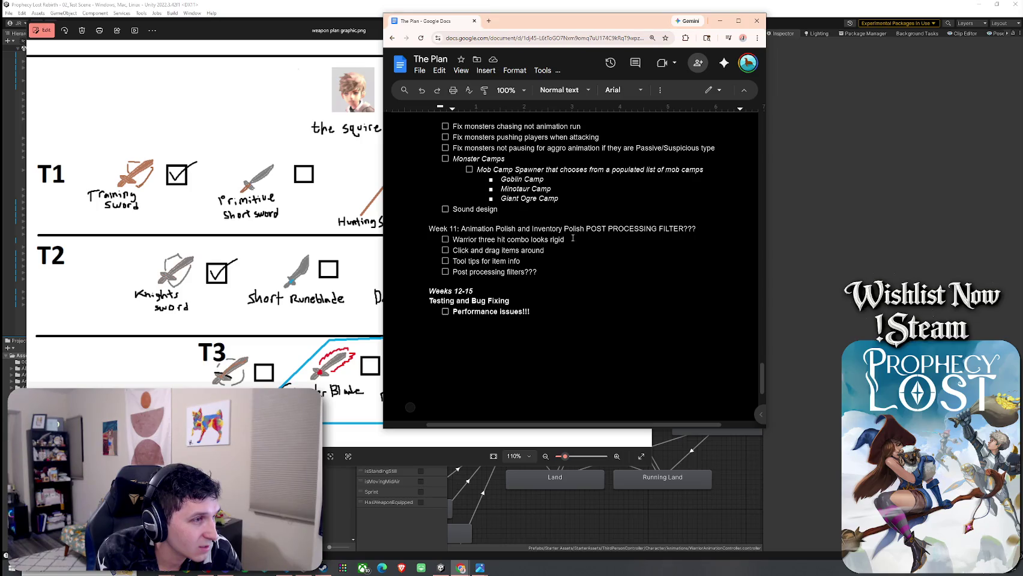
- Revisit the lowerbody rotation issue task, then scroll down to Weeks 12-15 Testing and Bug Fixing
{"action": "left_click_drag", "start_coordinate": [573, 238], "coordinate": [546, 230]}
{"action": "left_click", "coordinate": [567, 240]}
{"action": "scroll", "coordinate": [558, 322], "scroll_direction": "up", "scroll_amount": 2}
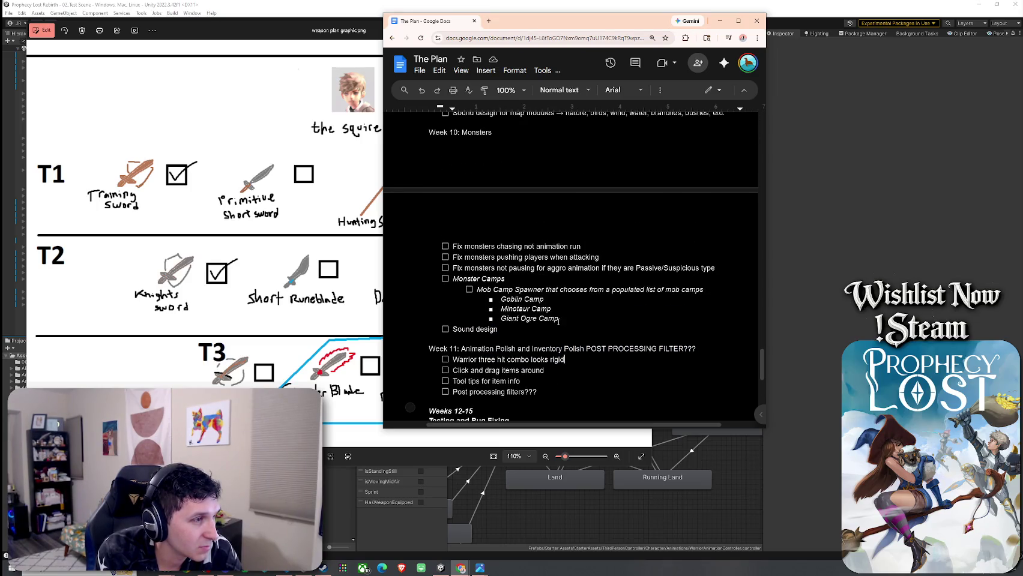
{"action": "scroll", "coordinate": [558, 322], "scroll_direction": "down", "scroll_amount": 3}
{"action": "scroll", "coordinate": [546, 353], "scroll_direction": "up", "scroll_amount": 5}
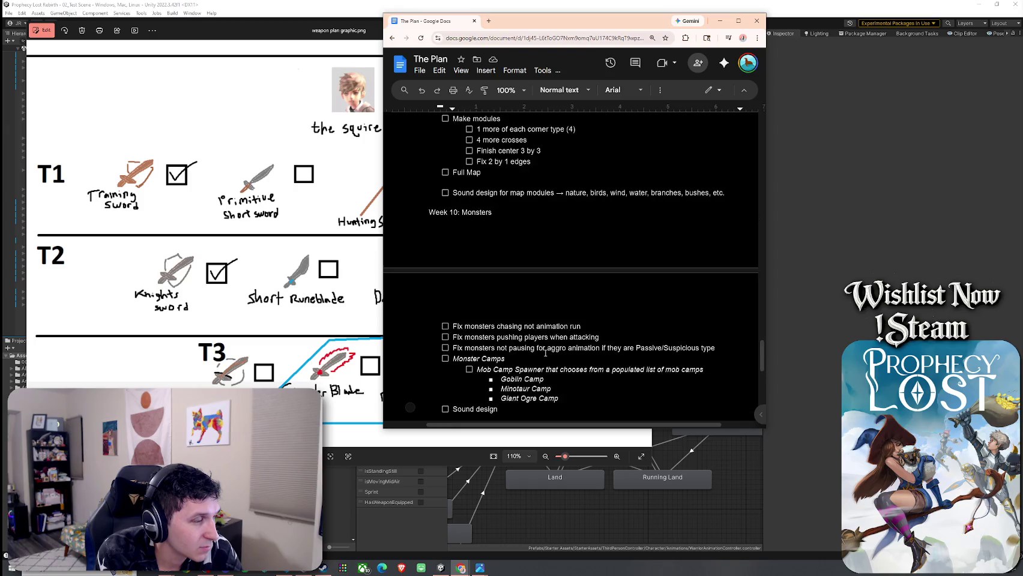
{"action": "scroll", "coordinate": [545, 354], "scroll_direction": "up", "scroll_amount": 8}
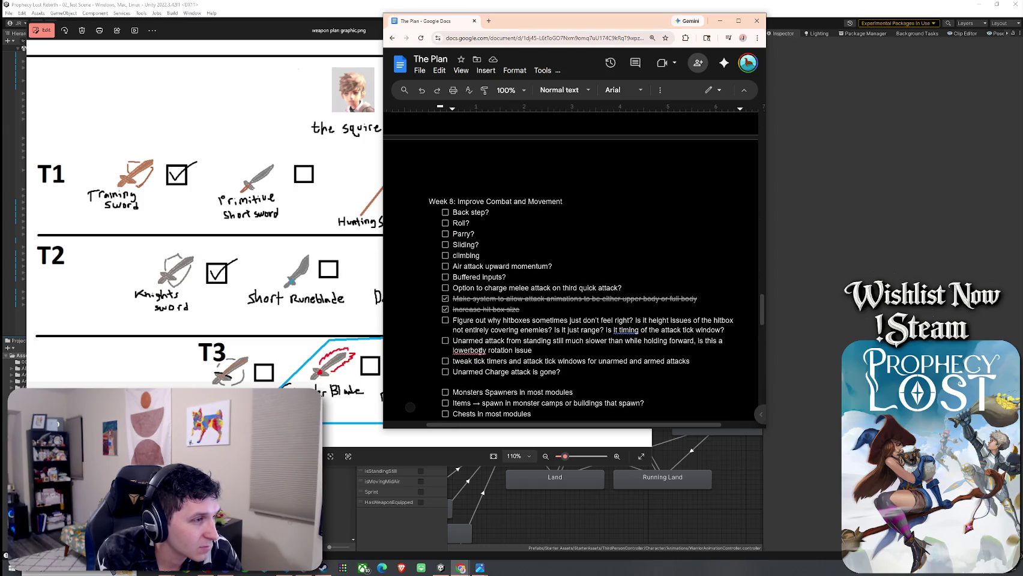
{"action": "left_click", "coordinate": [479, 352]}
{"action": "left_click", "coordinate": [544, 352]}
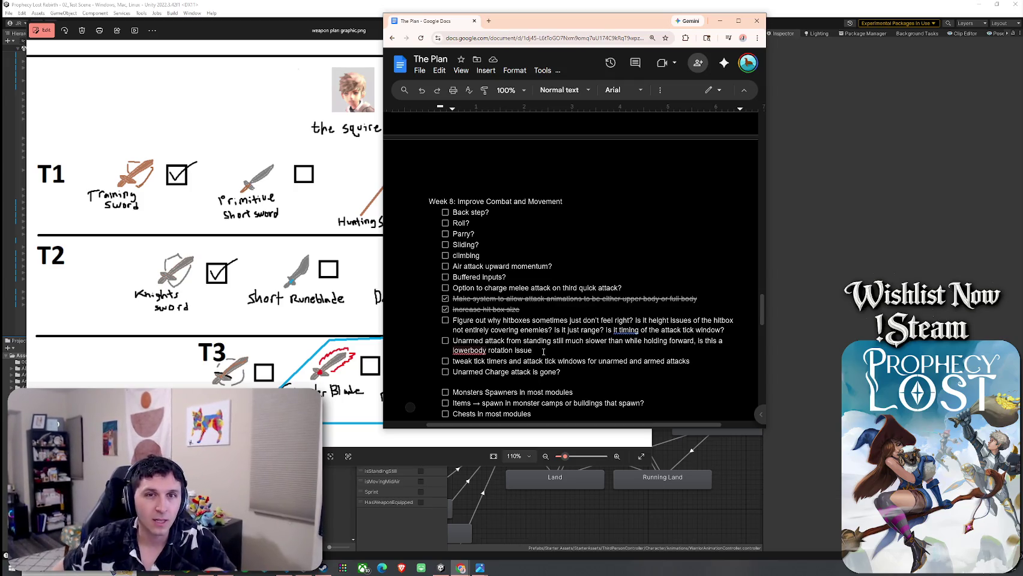
{"action": "scroll", "coordinate": [534, 330], "scroll_direction": "down", "scroll_amount": 5}
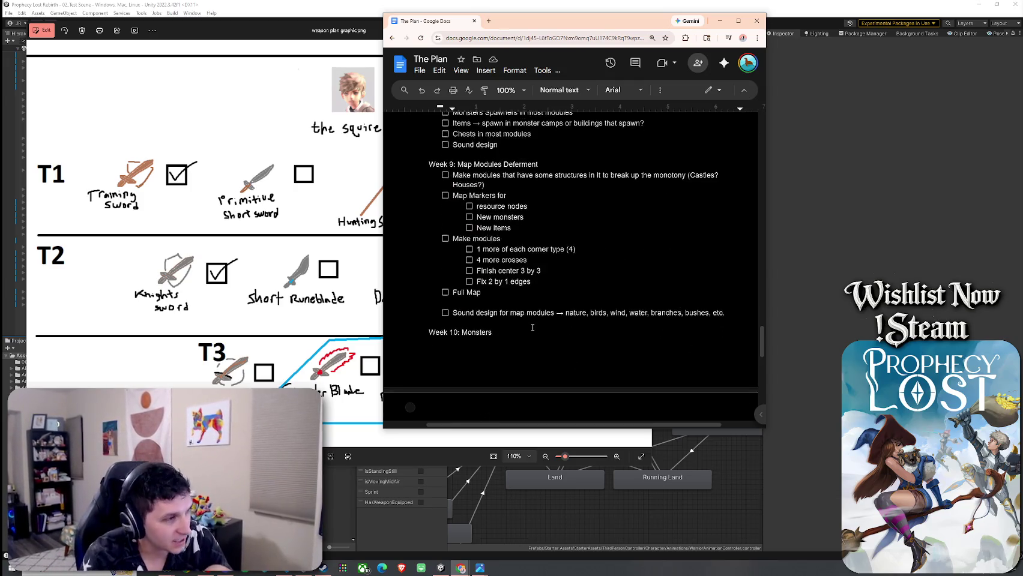
{"action": "scroll", "coordinate": [533, 328], "scroll_direction": "down", "scroll_amount": 6}
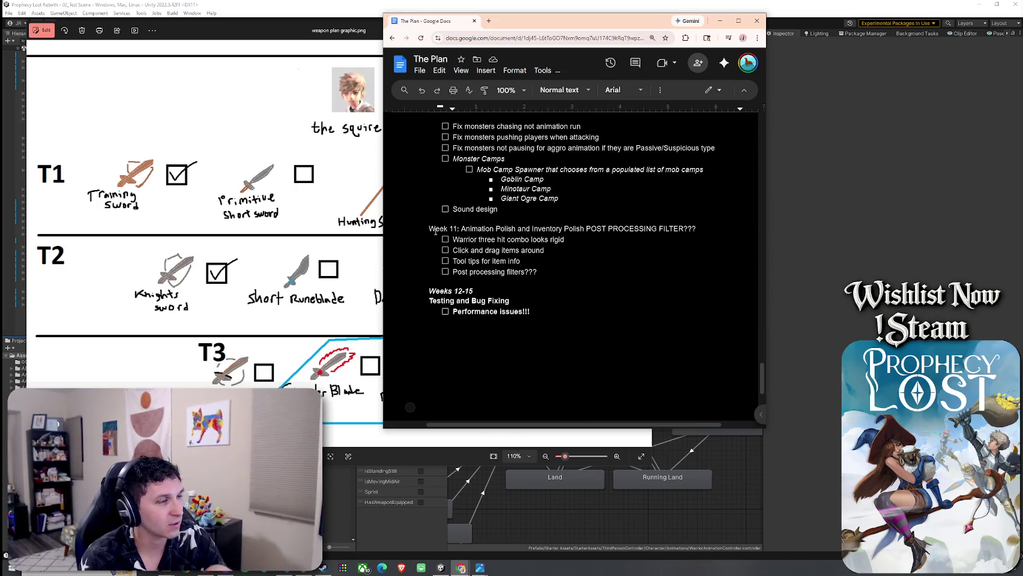
{"action": "left_click", "coordinate": [462, 292]}
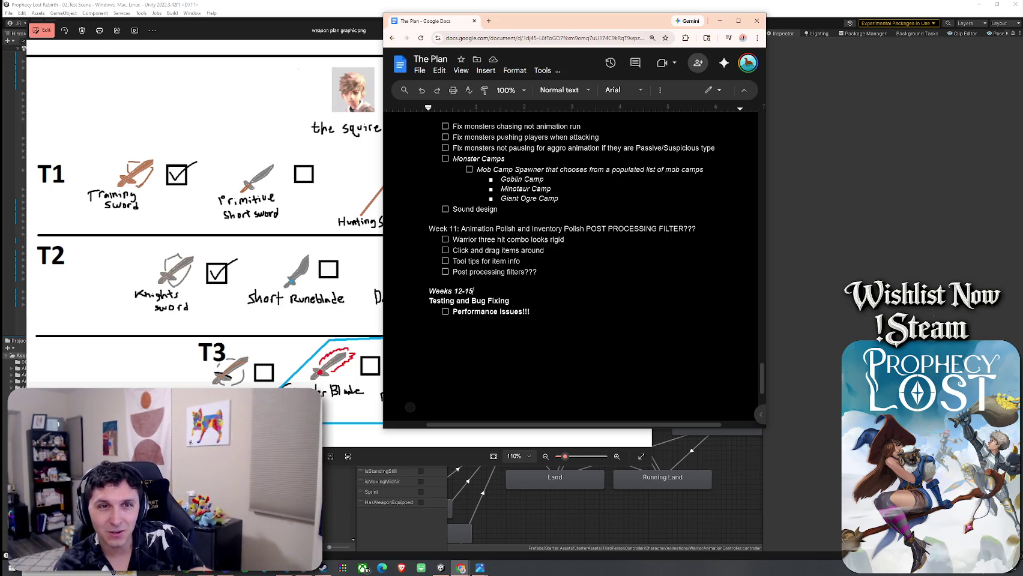
- Scroll back up from Weeks 12-15 to Week 3's Items, New Weapons and Sword Shield tasks
{"action": "scroll", "coordinate": [593, 247], "scroll_direction": "up", "scroll_amount": 5}
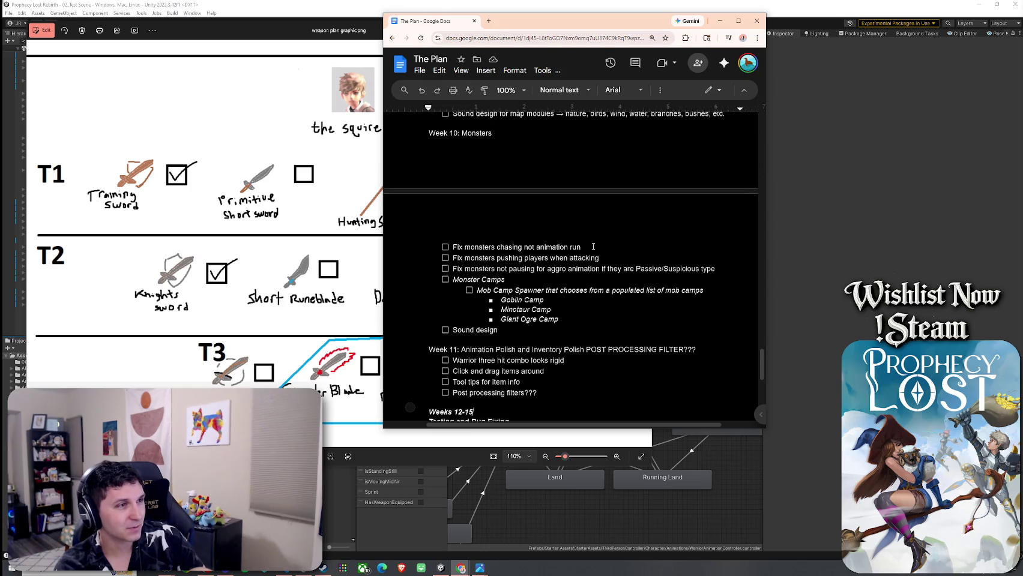
{"action": "scroll", "coordinate": [593, 246], "scroll_direction": "up", "scroll_amount": 1}
{"action": "scroll", "coordinate": [593, 247], "scroll_direction": "down", "scroll_amount": 7}
{"action": "scroll", "coordinate": [593, 246], "scroll_direction": "up", "scroll_amount": 2}
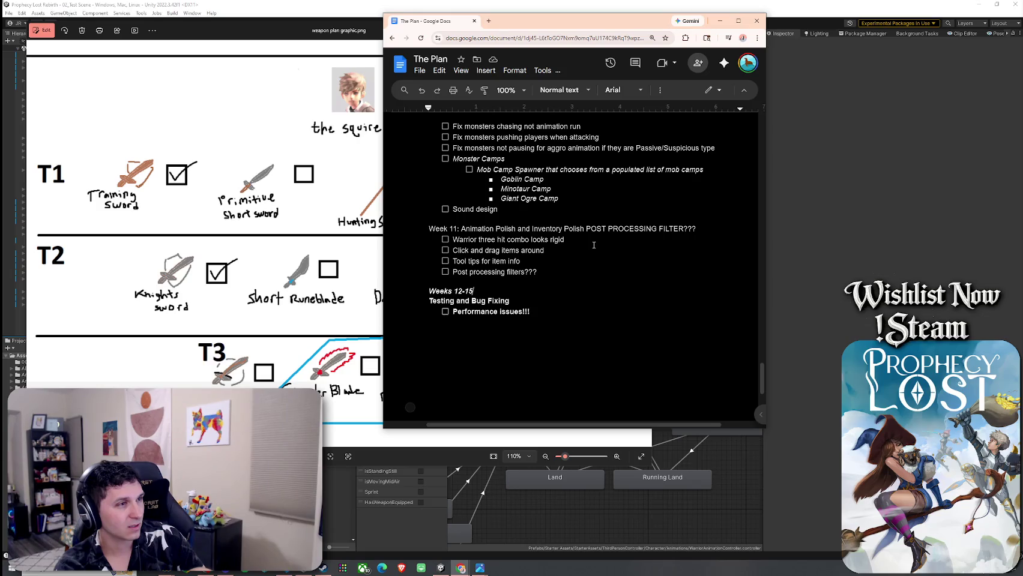
{"action": "scroll", "coordinate": [593, 245], "scroll_direction": "up", "scroll_amount": 5}
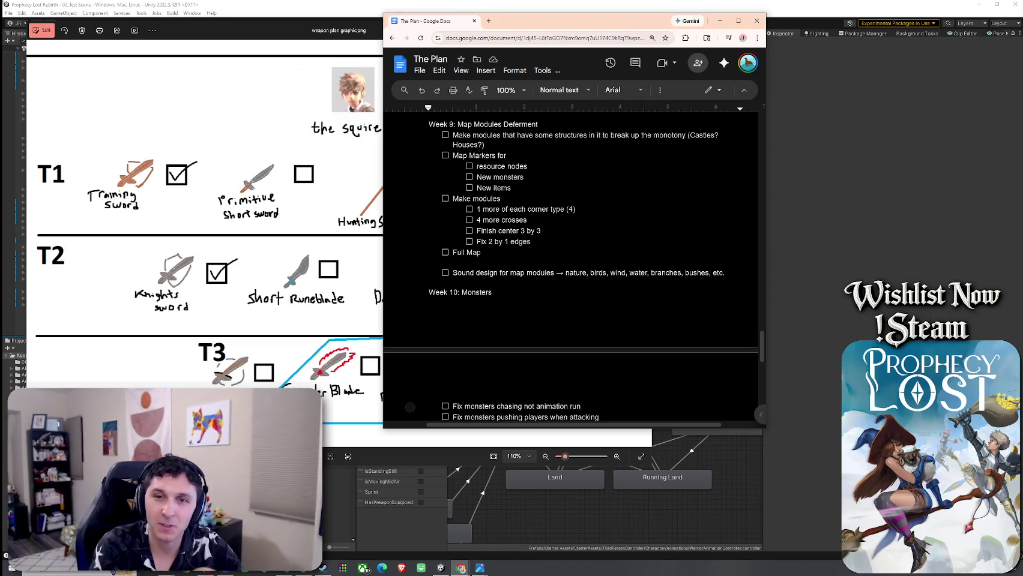
{"action": "scroll", "coordinate": [702, 233], "scroll_direction": "up", "scroll_amount": 2}
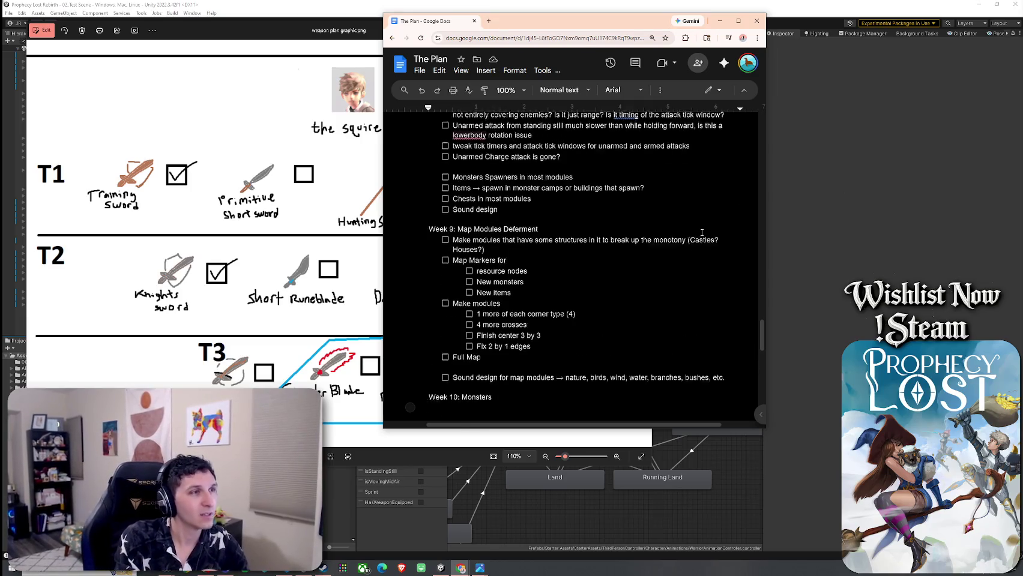
{"action": "scroll", "coordinate": [701, 233], "scroll_direction": "up", "scroll_amount": 9}
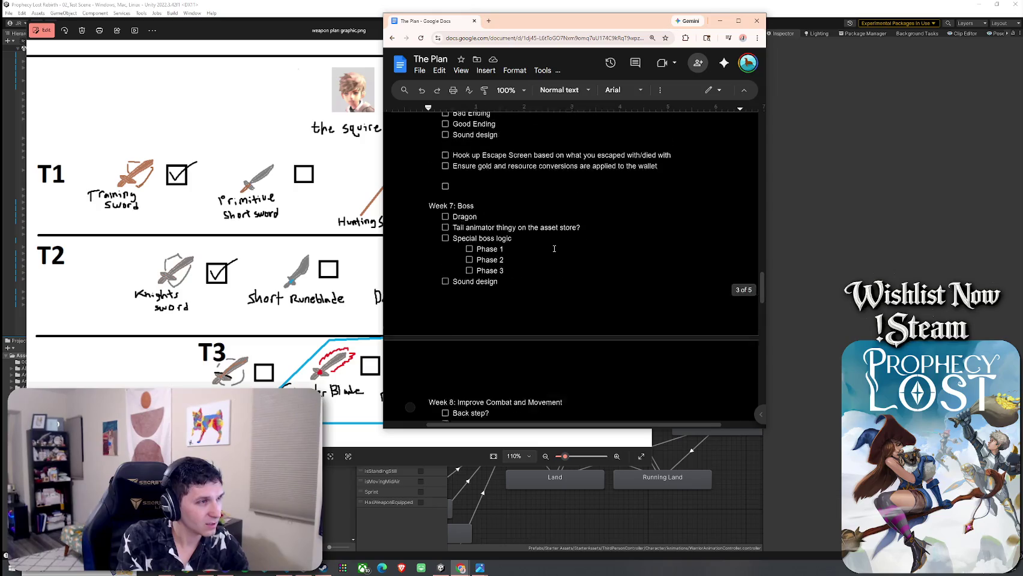
{"action": "scroll", "coordinate": [554, 248], "scroll_direction": "up", "scroll_amount": 10}
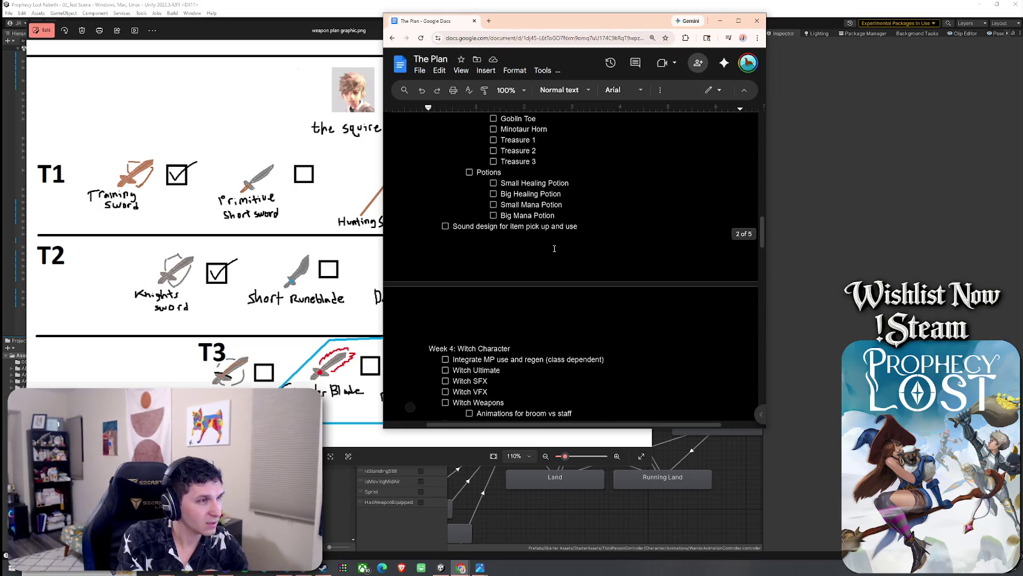
{"action": "scroll", "coordinate": [555, 249], "scroll_direction": "up", "scroll_amount": 12}
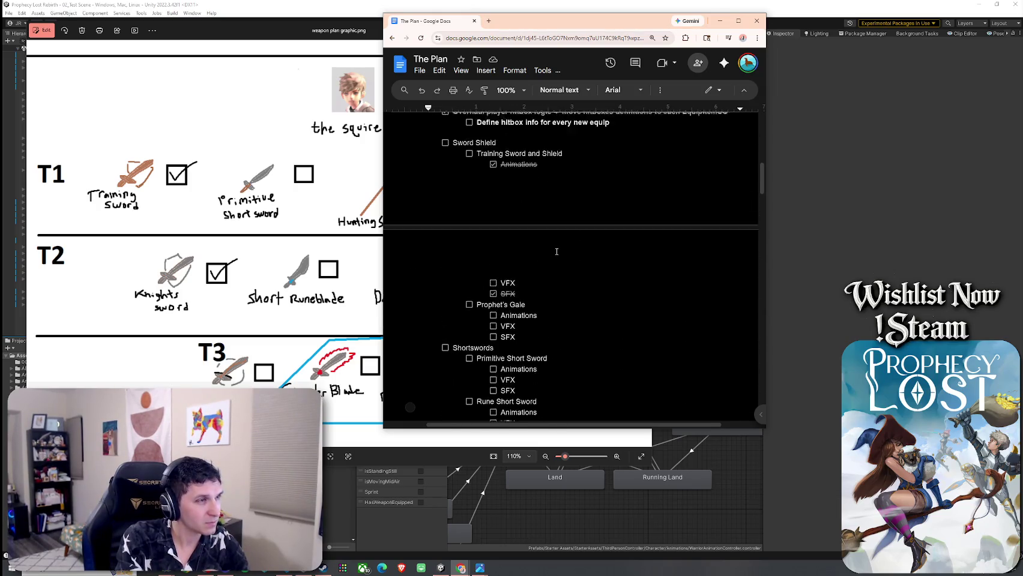
{"action": "scroll", "coordinate": [557, 251], "scroll_direction": "up", "scroll_amount": 2}
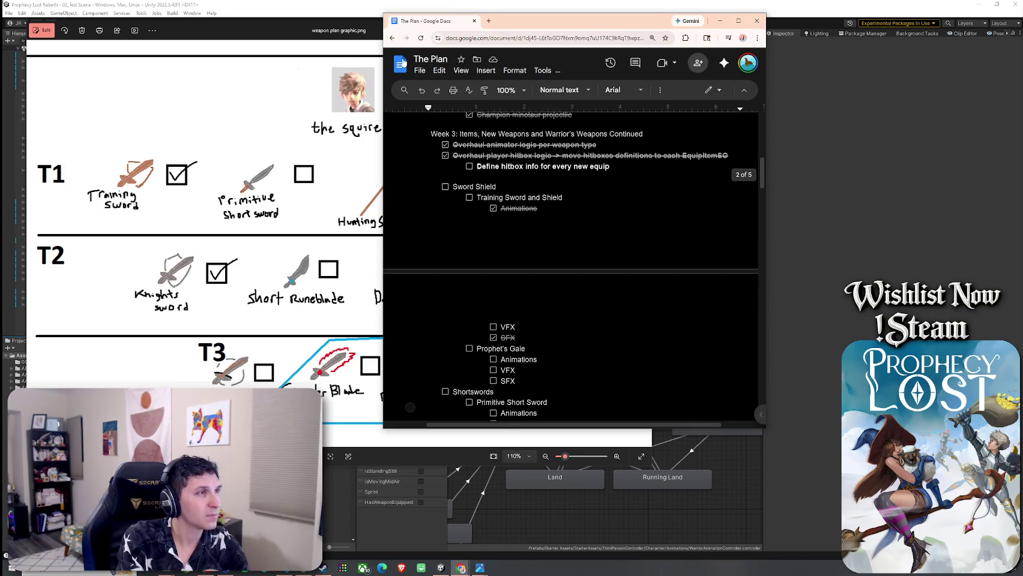